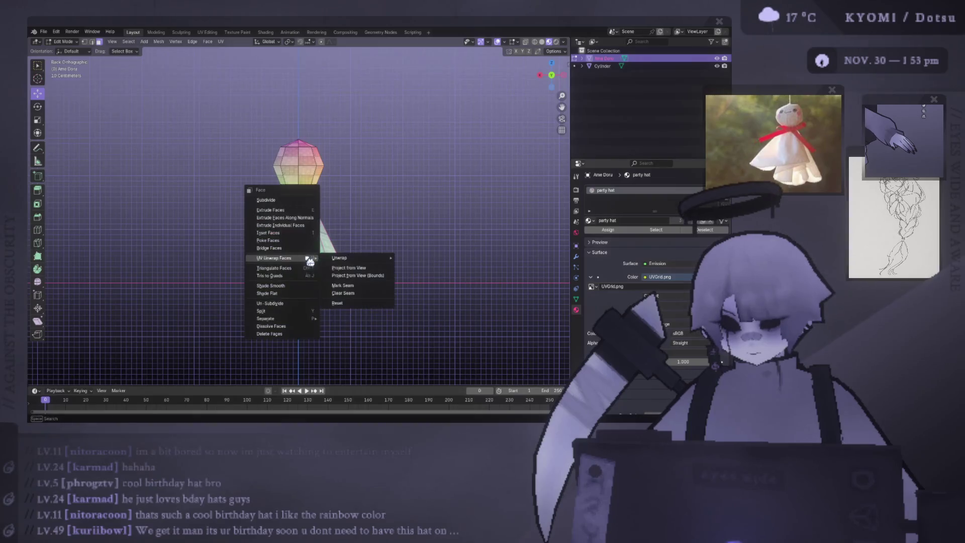
Unwrap the doll body's faces onto the rainbow grid texture, return to Object Mode and save.
click(429, 264)
key(Tab)
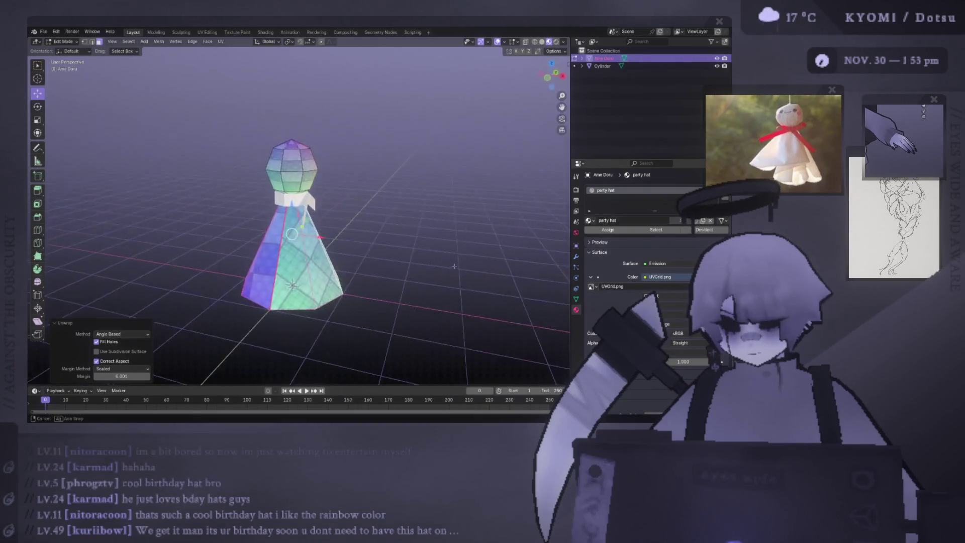
middle_drag(339, 226, 233, 257)
key(ctrl+s)
middle_drag(306, 258, 346, 257)
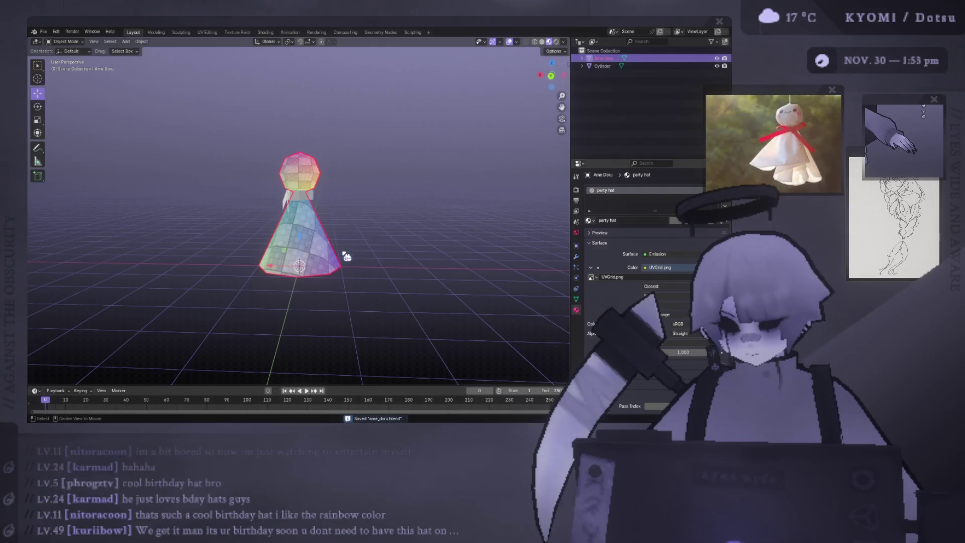
key(KP_7)
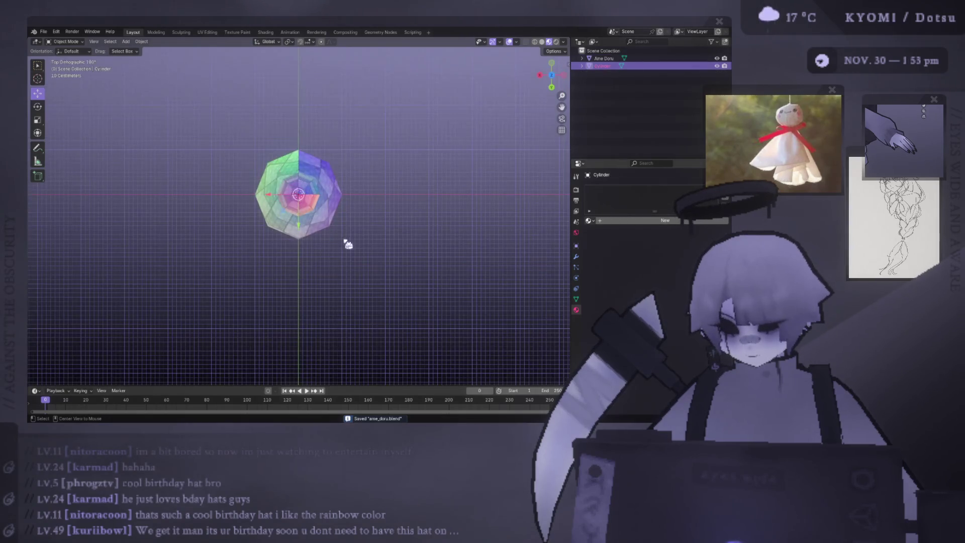
Select the linked ribbon tail pieces of the Cylinder mesh, viewed from above.
key(Tab)
middle_drag(347, 240, 330, 195)
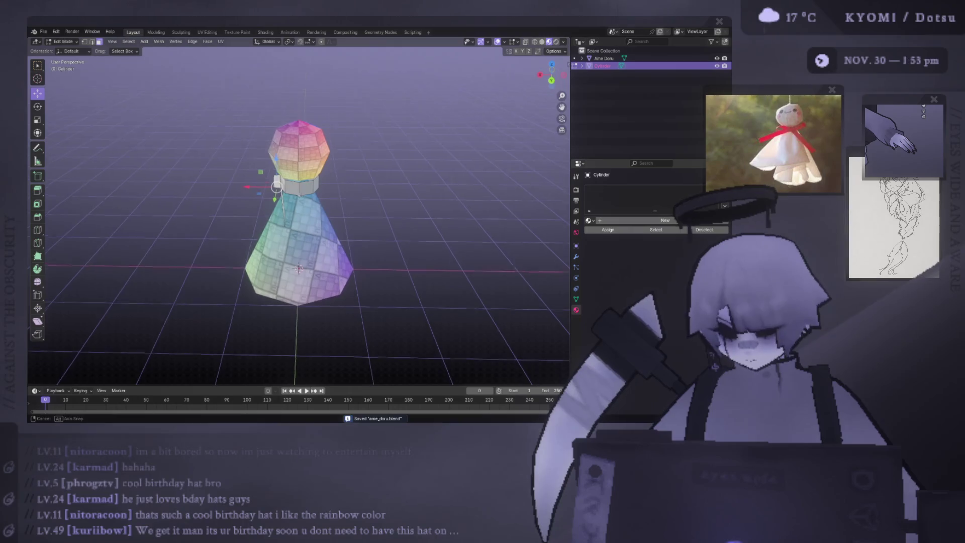
key(ctrl+l)
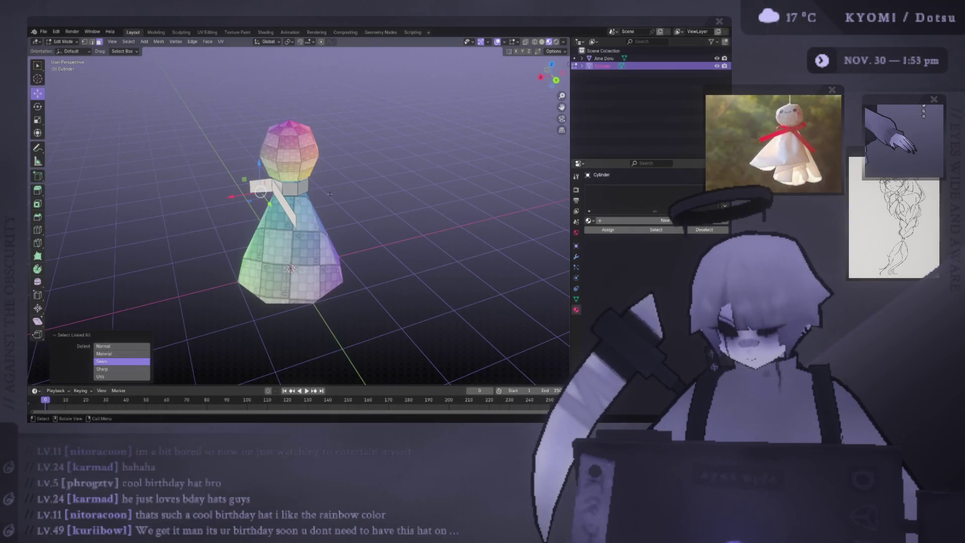
middle_drag(262, 190, 287, 185)
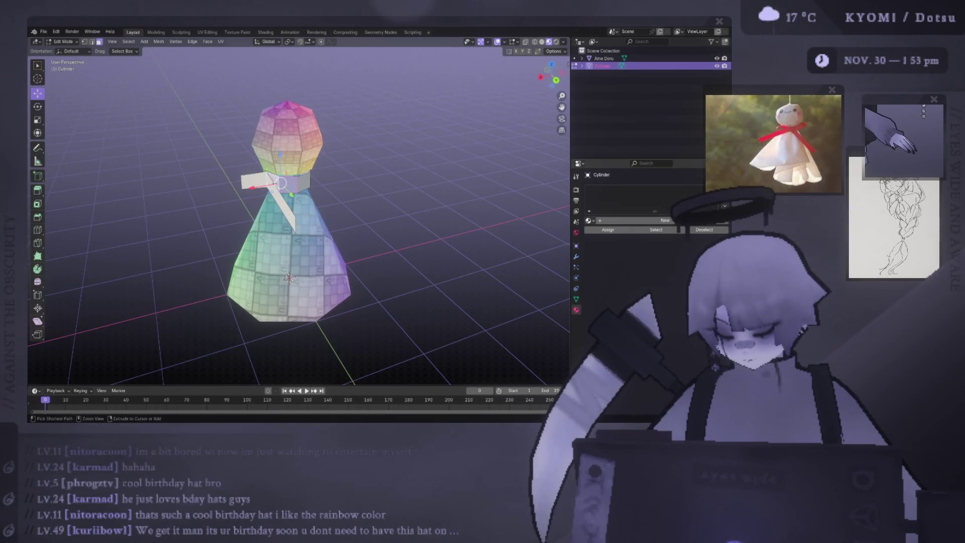
key(ctrl+l)
key(KP_7)
Rotate the ribbon tails to a new angle at the neck and leave Edit Mode.
key(r)
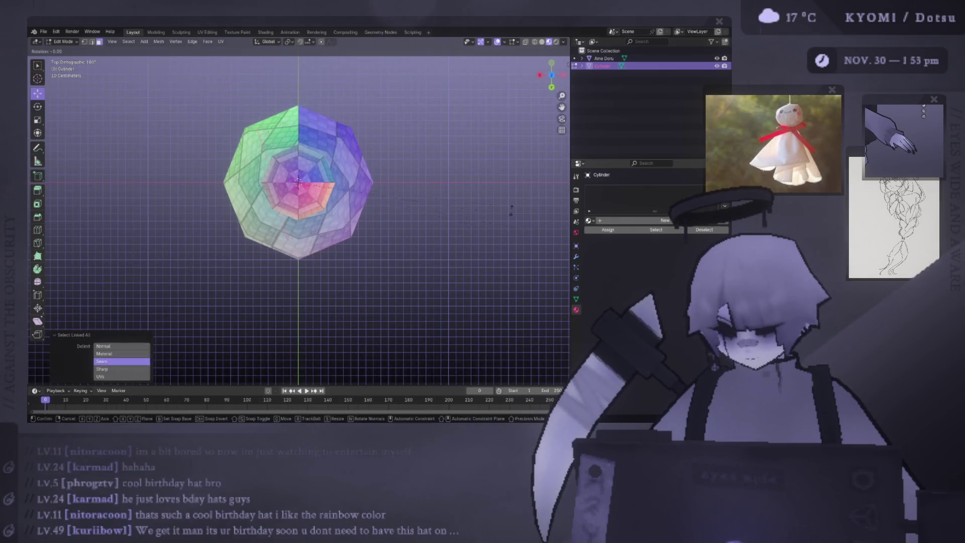
click(296, 181)
middle_drag(297, 181, 293, 184)
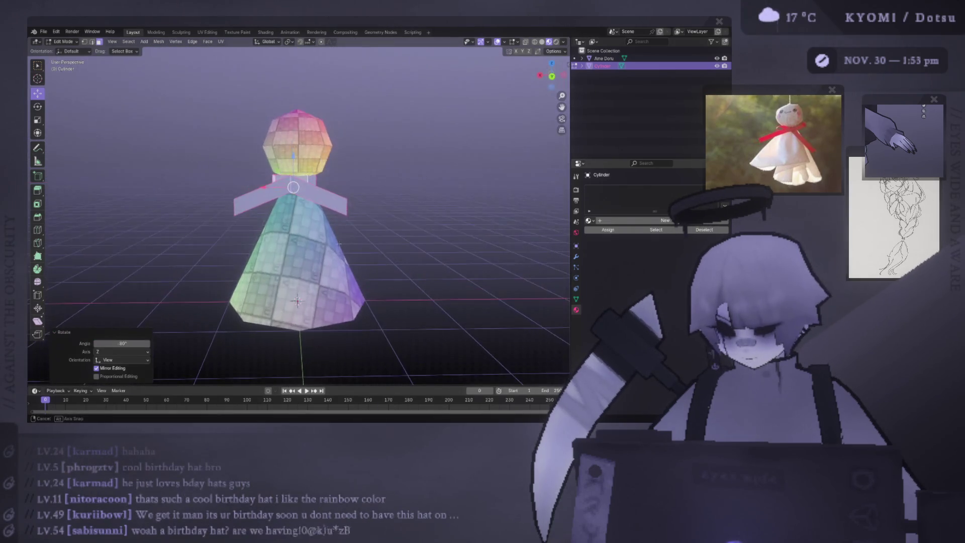
scroll(293, 184, up, 3)
key(s)
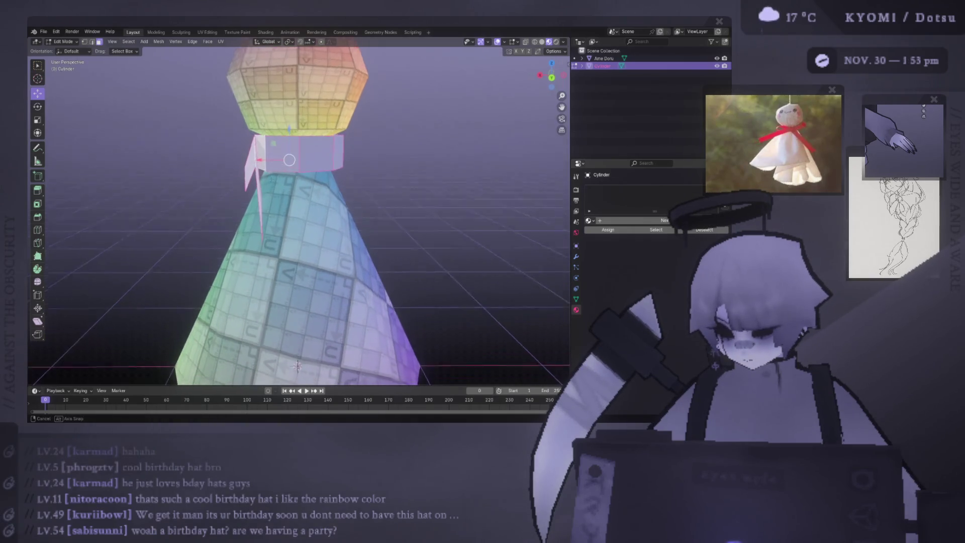
middle_drag(269, 195, 282, 166)
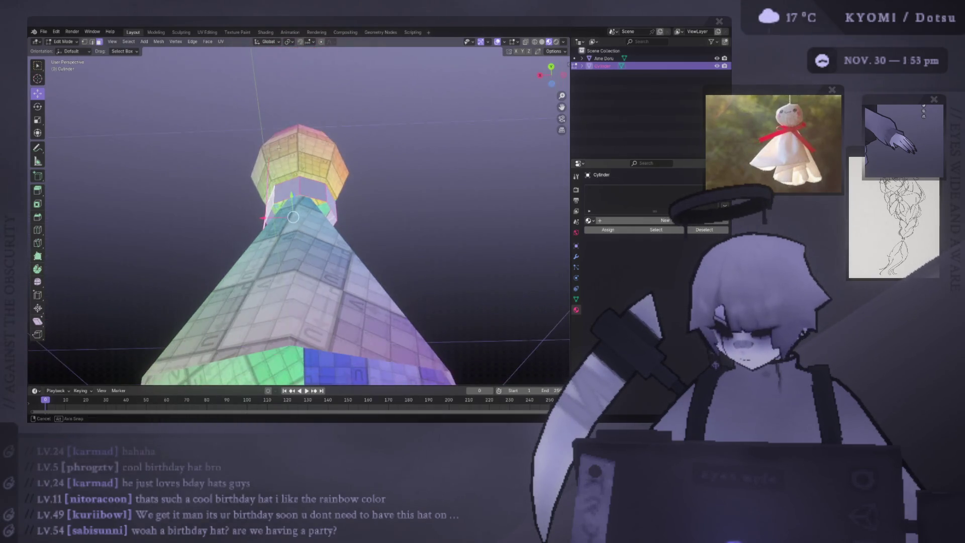
mouse_move(290, 200)
middle_down()
mouse_move(287, 248)
mouse_move(311, 204)
middle_up()
scroll(287, 249, down, 3)
key(Tab)
middle_drag(357, 281, 324, 226)
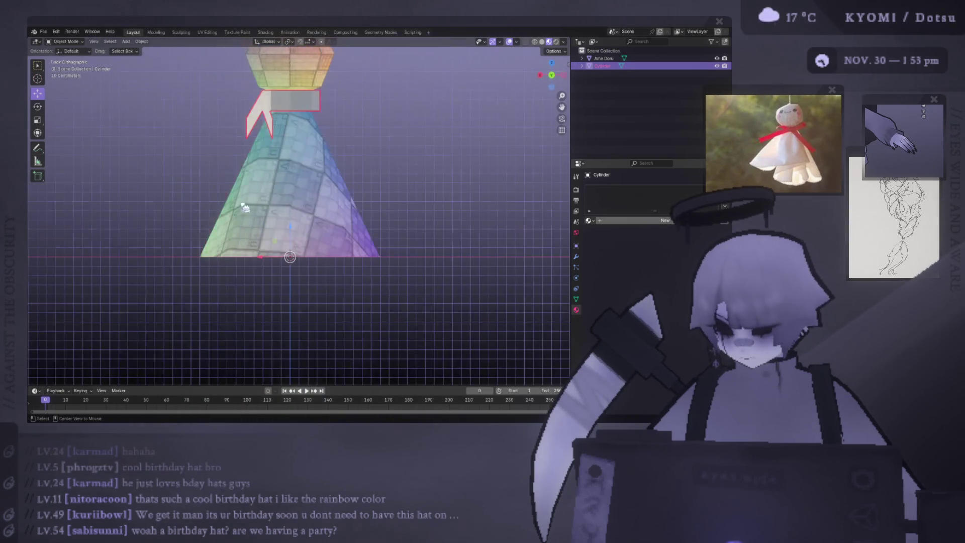
Rotate the ribbon object freely from the top view and check it from side and back.
key(KP_7)
key(r)
click(291, 344)
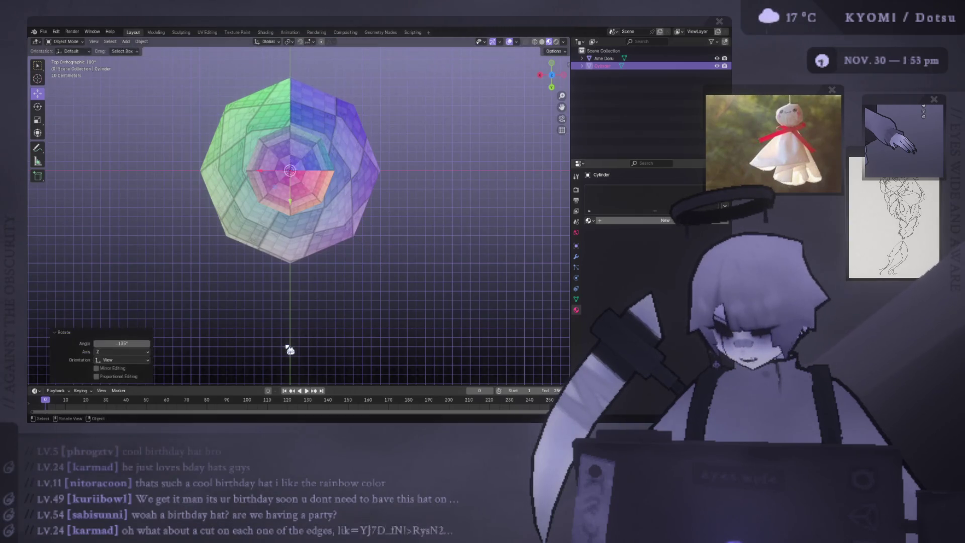
middle_drag(291, 339, 377, 188)
key(KP_3)
key(ctrl+KP_1)
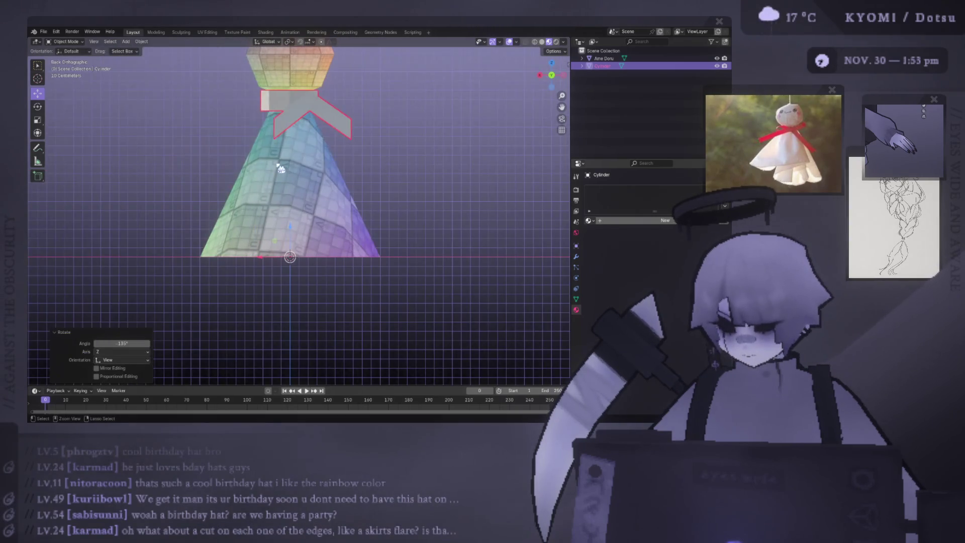
Rotate the ribbon exactly 90 degrees about Z so the tails spread symmetrically, then save.
key(r)
click(275, 164)
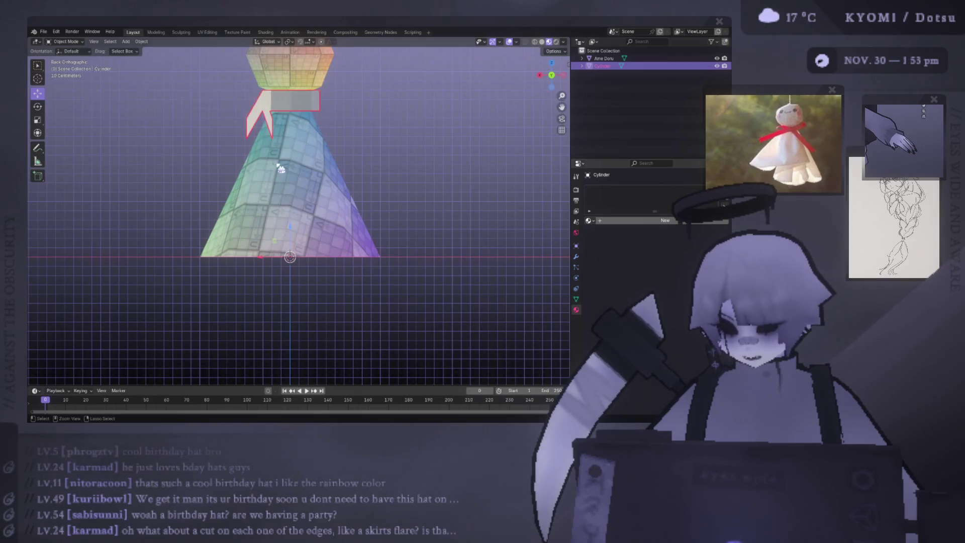
text(rz90)
key(Return)
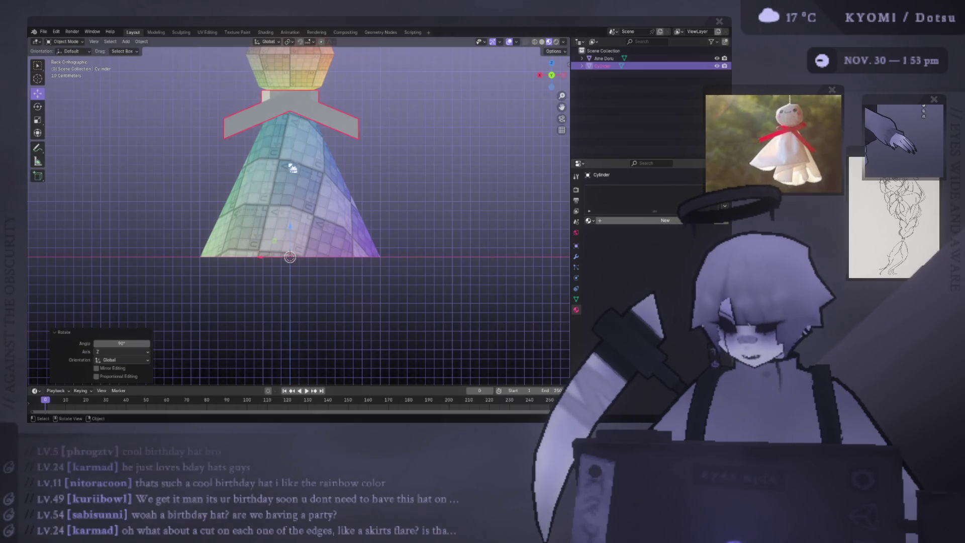
key(ctrl+s)
scroll(355, 248, down, 3)
mouse_move(293, 169)
middle_down()
mouse_move(354, 249)
mouse_move(344, 327)
mouse_move(296, 245)
middle_up()
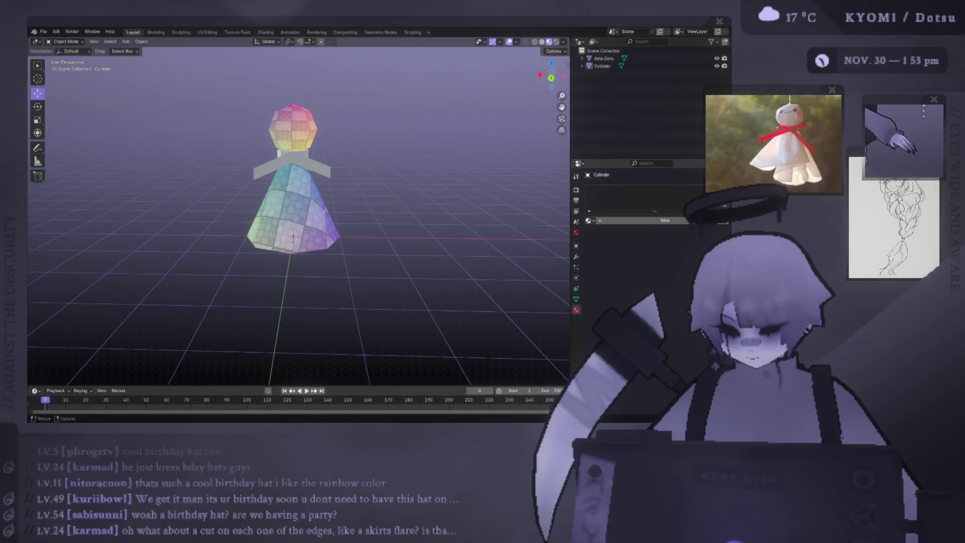
mouse_move(406, 23)
mouse_down()
mouse_move(405, 334)
mouse_move(346, 218)
mouse_up()
mouse_move(301, 72)
mouse_down()
mouse_move(645, 56)
mouse_move(794, 108)
mouse_move(788, 98)
mouse_move(758, 100)
mouse_move(768, 84)
mouse_move(761, 94)
mouse_up()
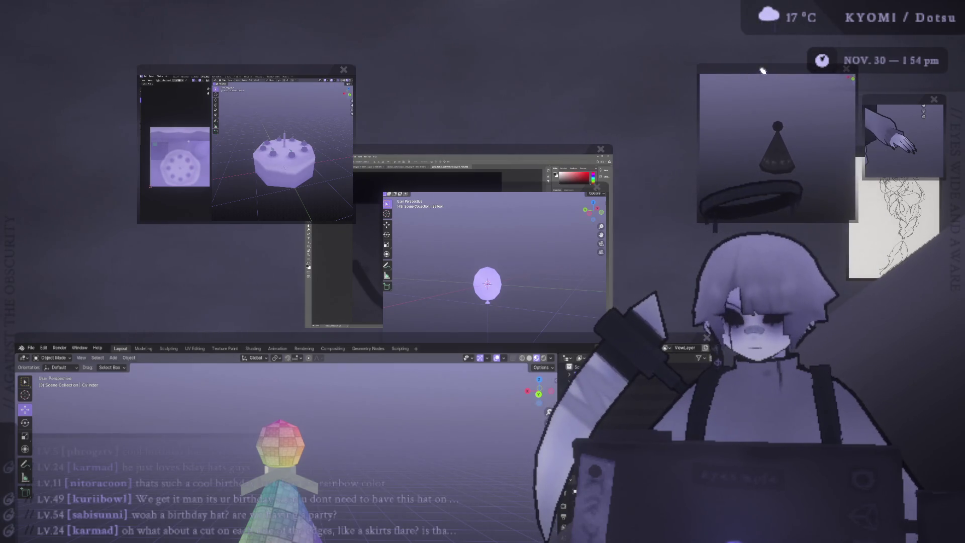
mouse_move(488, 337)
mouse_down()
mouse_move(468, 21)
mouse_move(452, 21)
mouse_up()
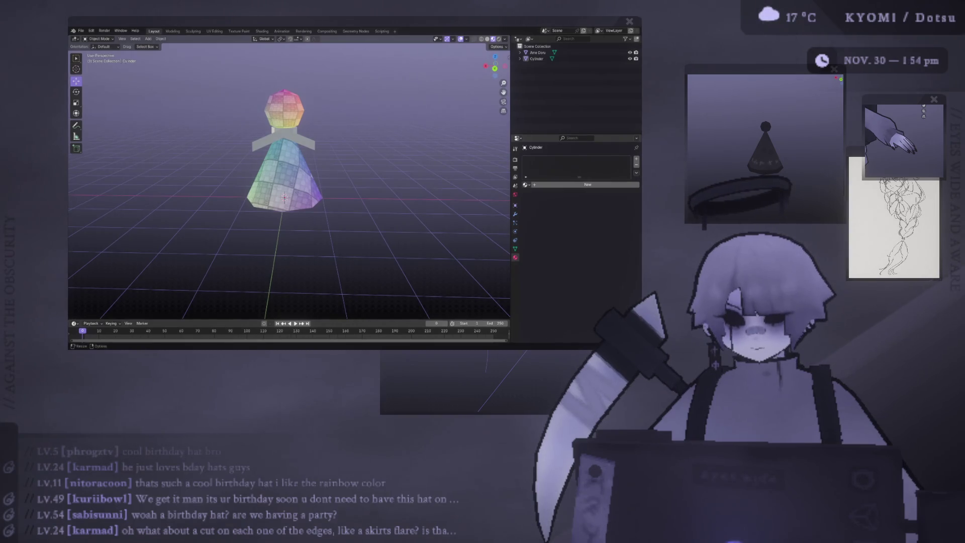
mouse_move(452, 21)
mouse_down()
mouse_move(469, 67)
mouse_move(423, 25)
mouse_up()
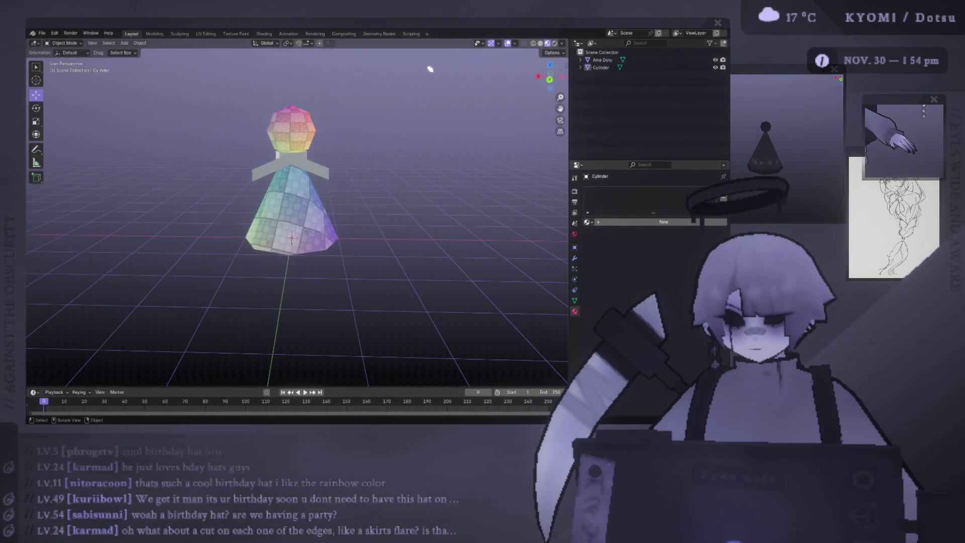
drag(443, 26, 447, 27)
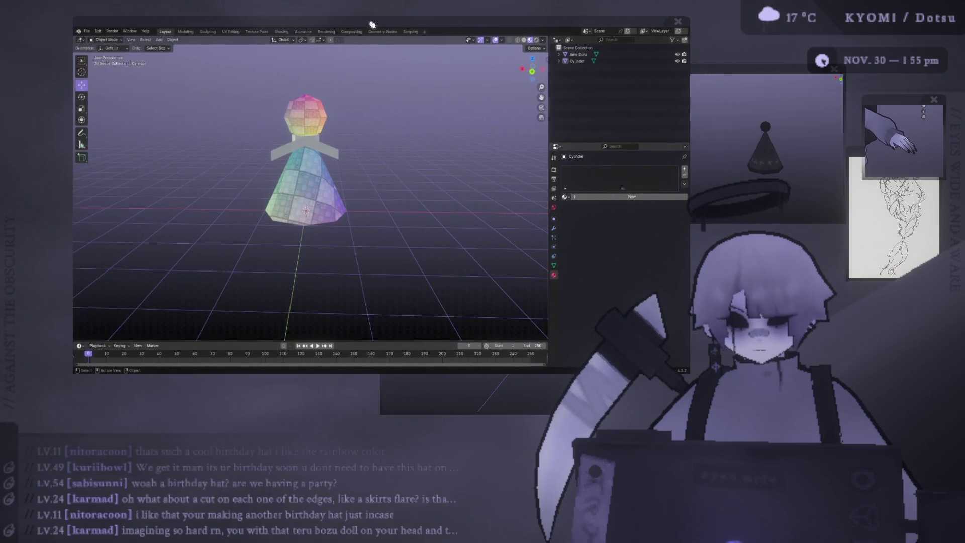
key(super+Tab)
drag(308, 103, 847, 153)
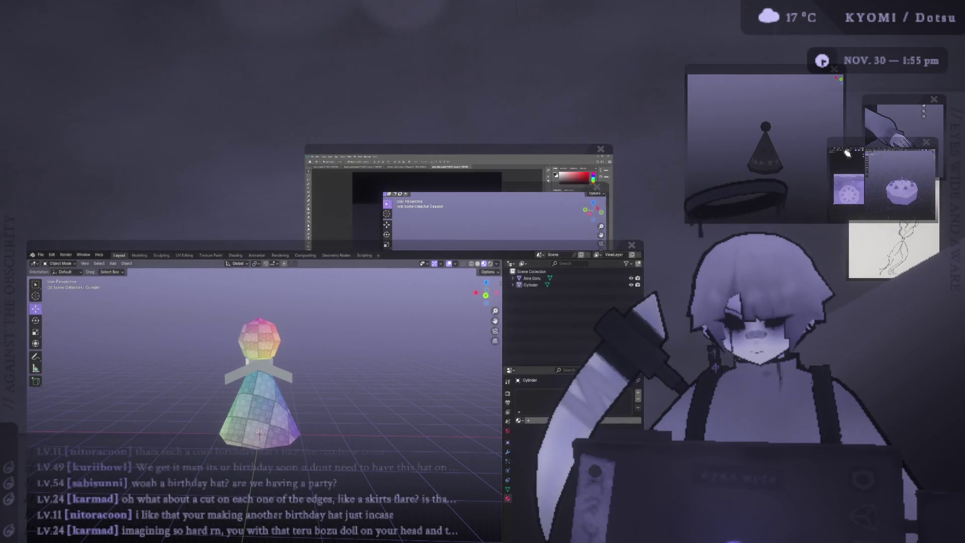
drag(562, 153, 408, 100)
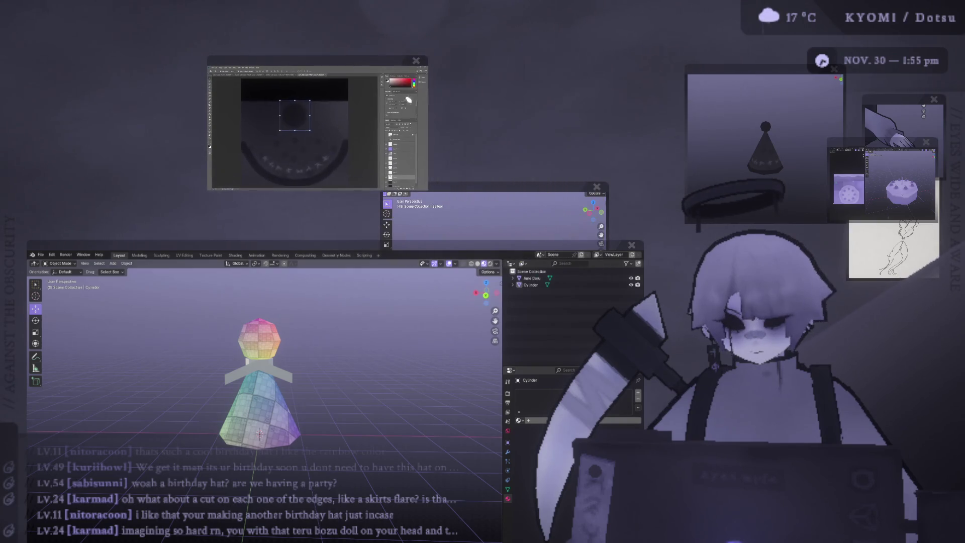
mouse_move(490, 189)
mouse_down()
mouse_move(845, 118)
mouse_move(905, 213)
mouse_up()
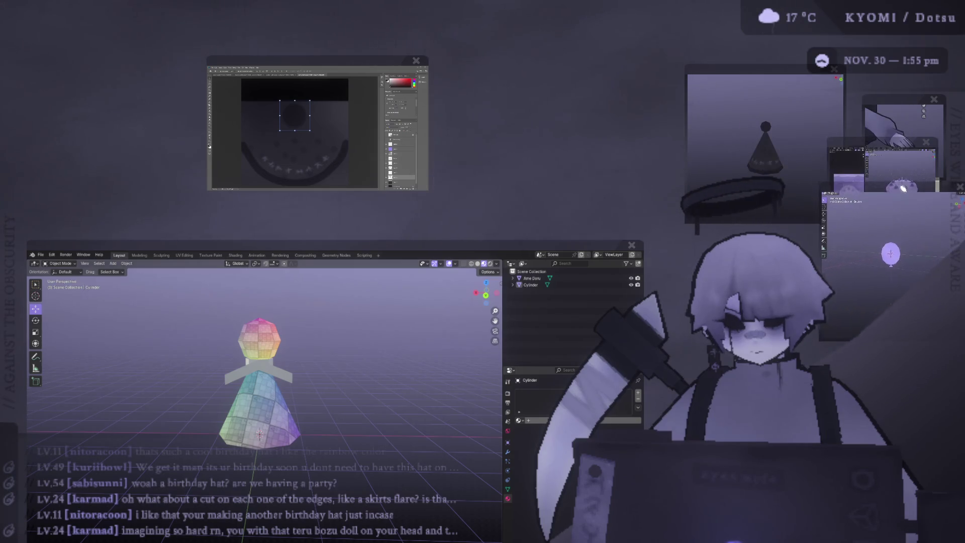
mouse_move(471, 245)
mouse_down()
mouse_move(504, 29)
mouse_move(521, 30)
mouse_up()
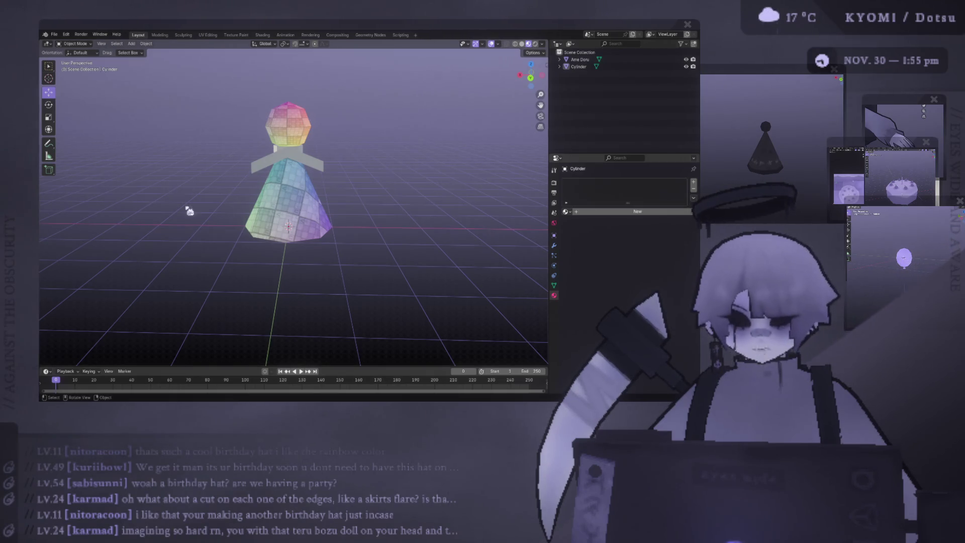
Edit the doll body and move the skirt's bottom vertices, viewed from the back.
click(308, 228)
key(Tab)
middle_drag(307, 229, 249, 260)
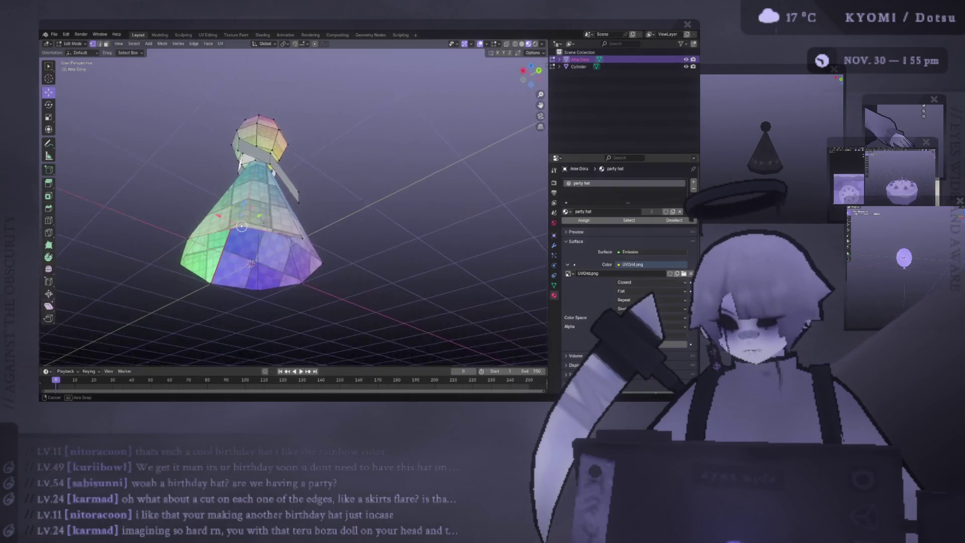
mouse_move(242, 225)
middle_down()
mouse_move(299, 254)
mouse_move(296, 268)
middle_up()
key(ctrl+KP_1)
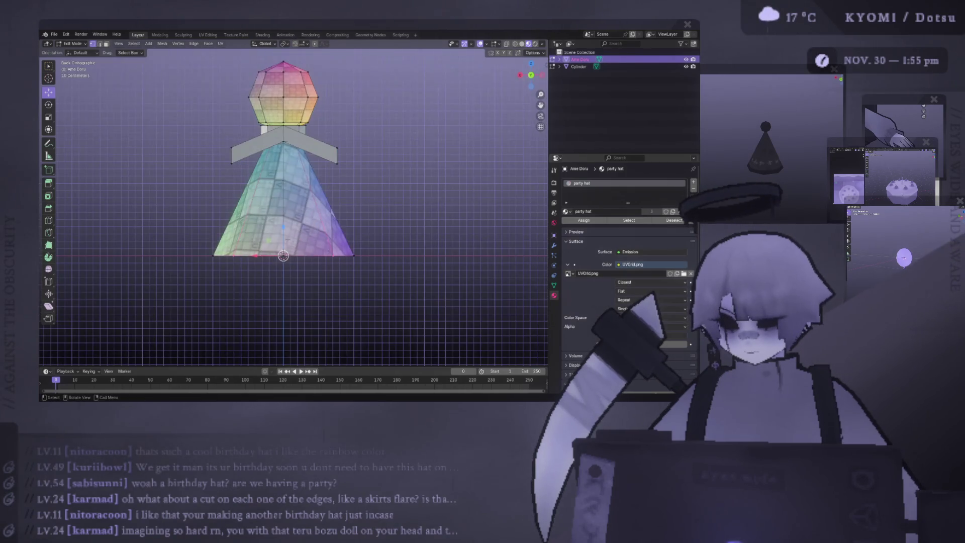
key(s)
click(282, 213)
middle_drag(287, 226, 372, 253)
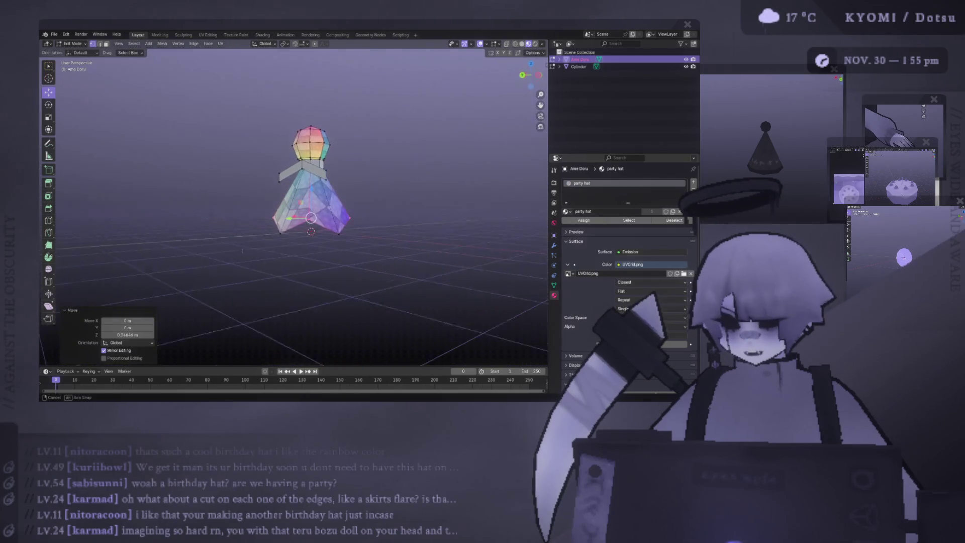
key(ctrl+KP_1)
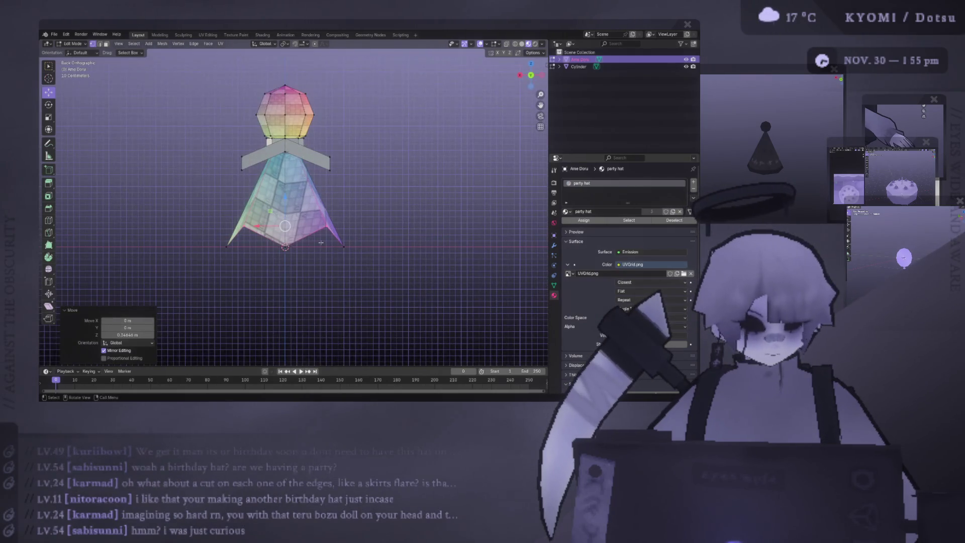
Undo a vertical hem move and enable keeping texture mapping intact when moving vertices.
key(g)
key(z)
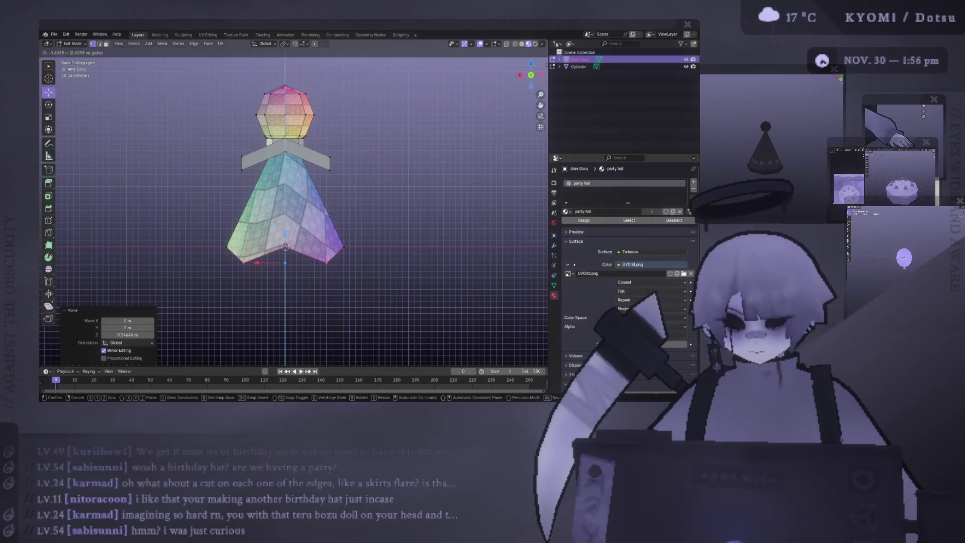
click(285, 256)
key(ctrl+z)
click(535, 53)
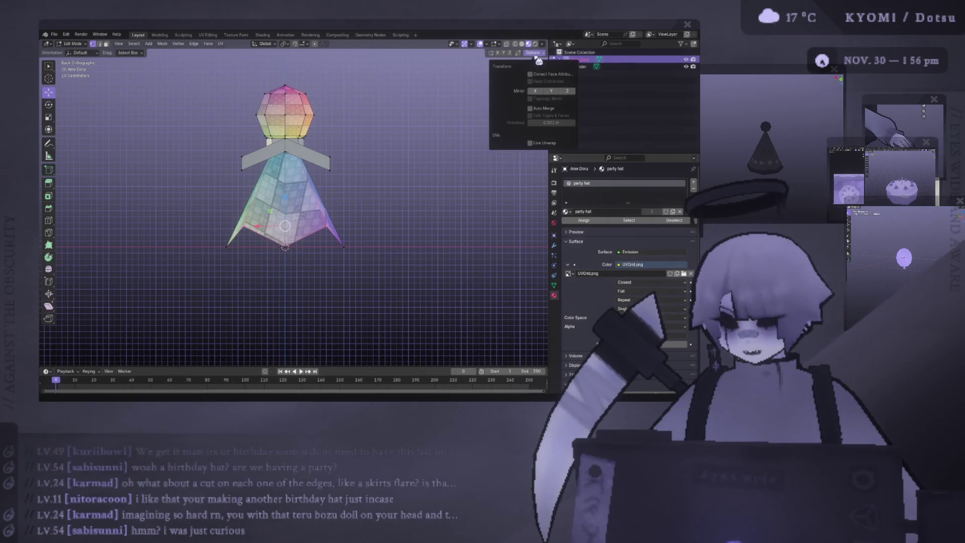
click(544, 74)
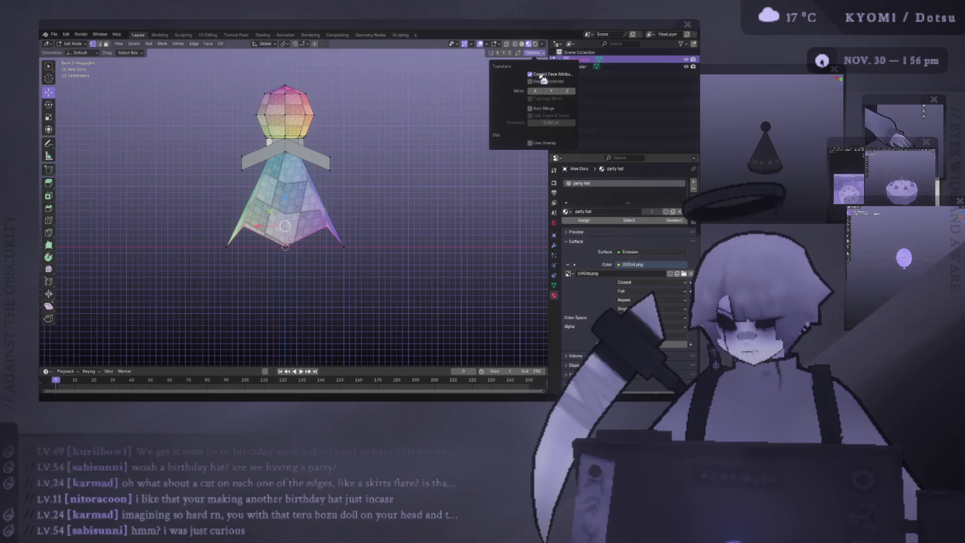
click(286, 224)
click(535, 54)
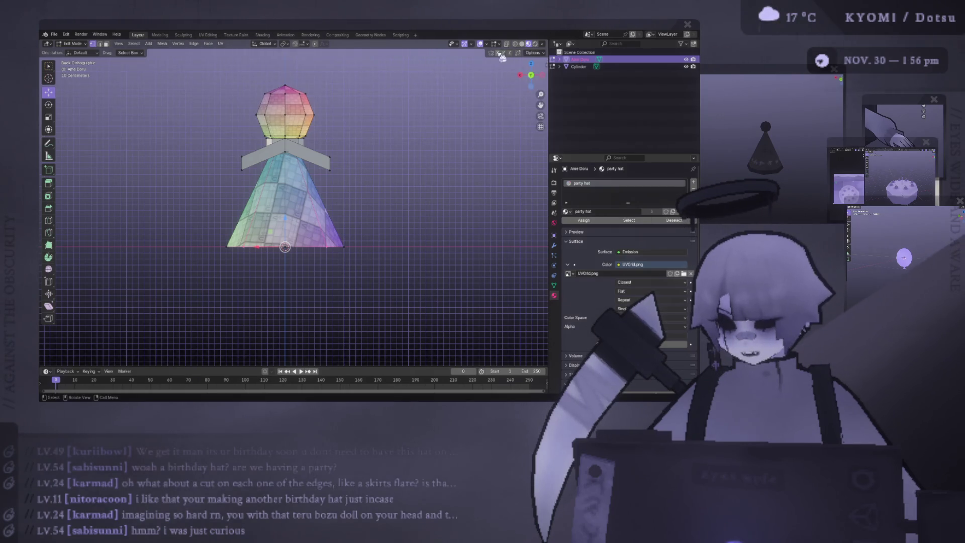
Pull the skirt's bottom point downward into a flared point and check it in Object Mode.
key(g)
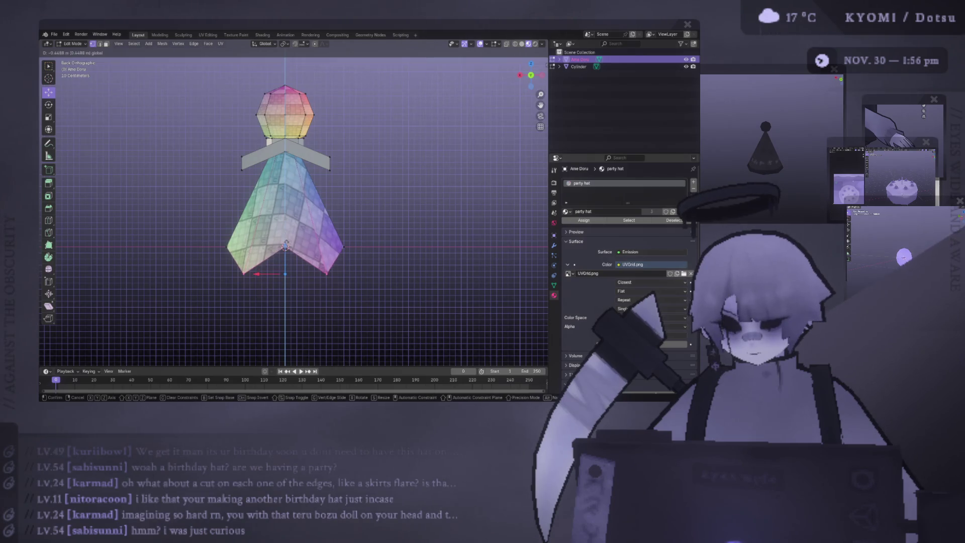
click(285, 275)
mouse_move(289, 274)
middle_down()
mouse_move(333, 281)
mouse_move(253, 252)
mouse_move(390, 257)
mouse_move(275, 299)
mouse_move(252, 283)
middle_up()
key(Tab)
mouse_move(298, 271)
middle_down()
mouse_move(306, 278)
mouse_move(189, 96)
middle_up()
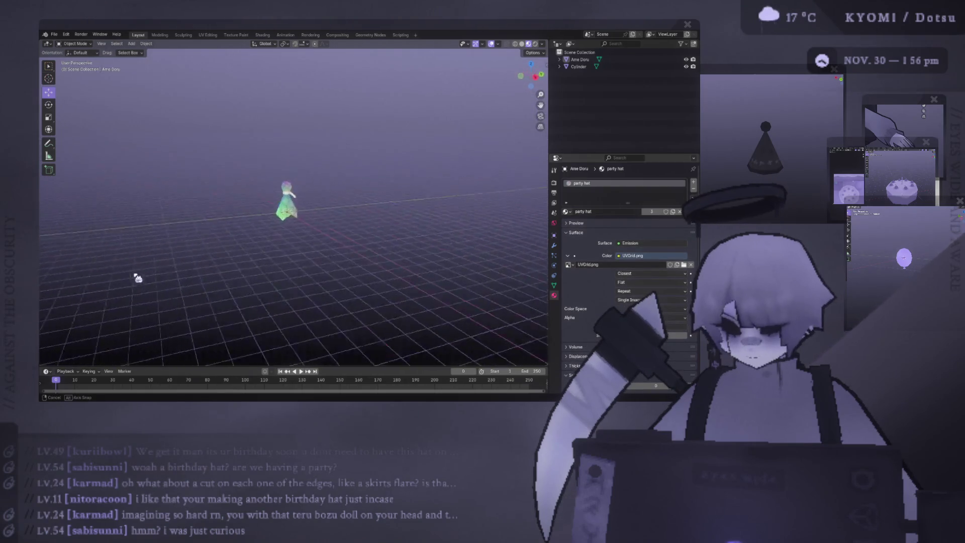
scroll(422, 235, up, 4)
Resize the selected hem part twice (about 0.892) and leave Edit Mode.
key(Tab)
key(s)
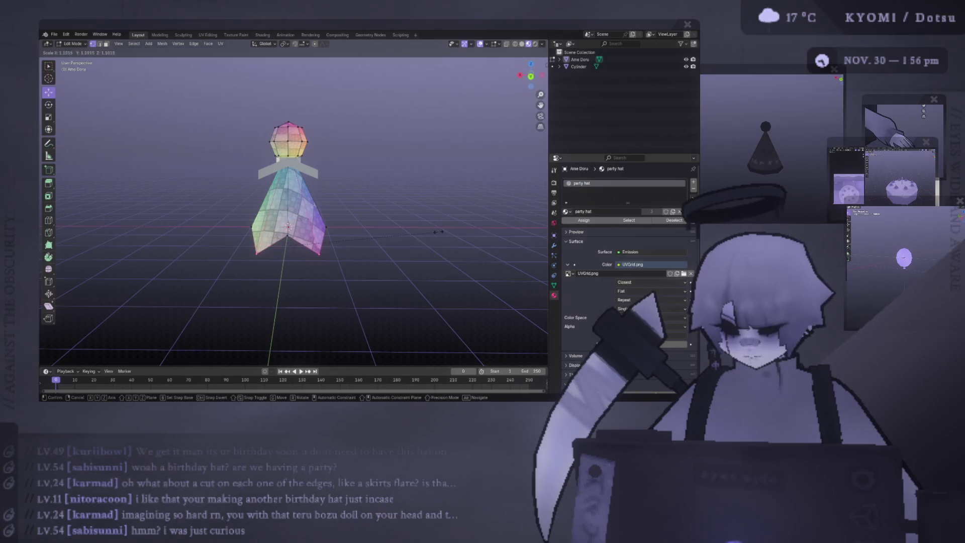
click(422, 235)
mouse_move(339, 226)
middle_down()
mouse_move(324, 196)
mouse_move(314, 272)
mouse_move(376, 251)
mouse_move(354, 256)
mouse_move(355, 271)
mouse_move(407, 261)
mouse_move(290, 261)
mouse_move(324, 248)
mouse_move(299, 222)
middle_up()
key(s)
click(321, 219)
key(Tab)
scroll(319, 249, down, 3)
scroll(314, 271, up, 3)
Move a face near the skirt bottom and shrink it slightly from the back view.
key(Tab)
click(346, 232)
key(ctrl+KP_1)
key(g)
click(289, 232)
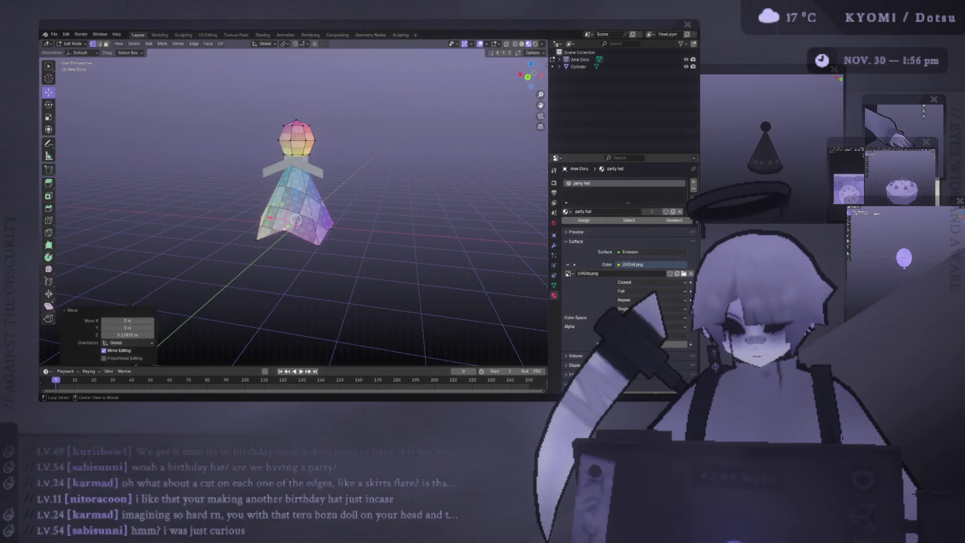
key(s)
click(358, 212)
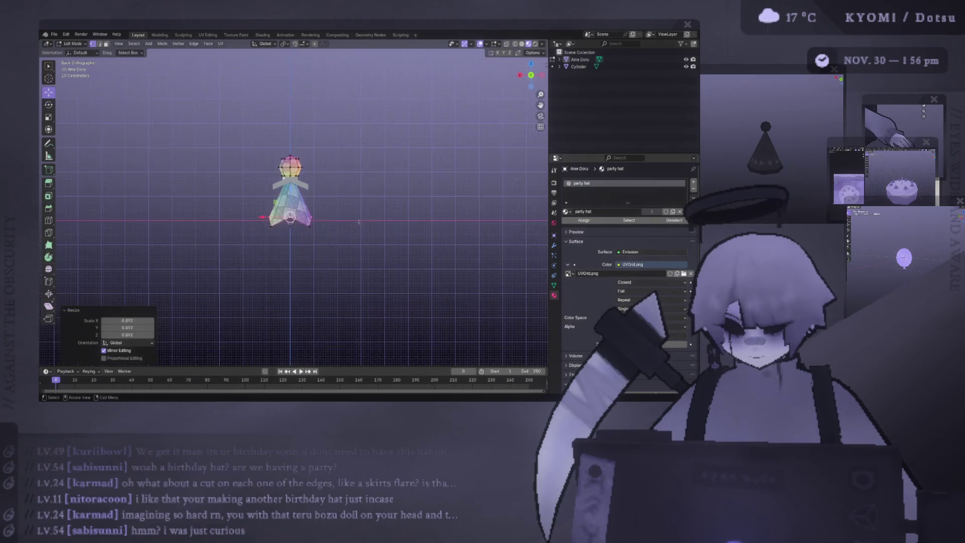
Shrink the selected hem to about 0.81 and deselect it, checking the result in Object Mode.
key(Tab)
mouse_move(301, 226)
middle_down()
mouse_move(199, 238)
mouse_move(178, 220)
middle_up()
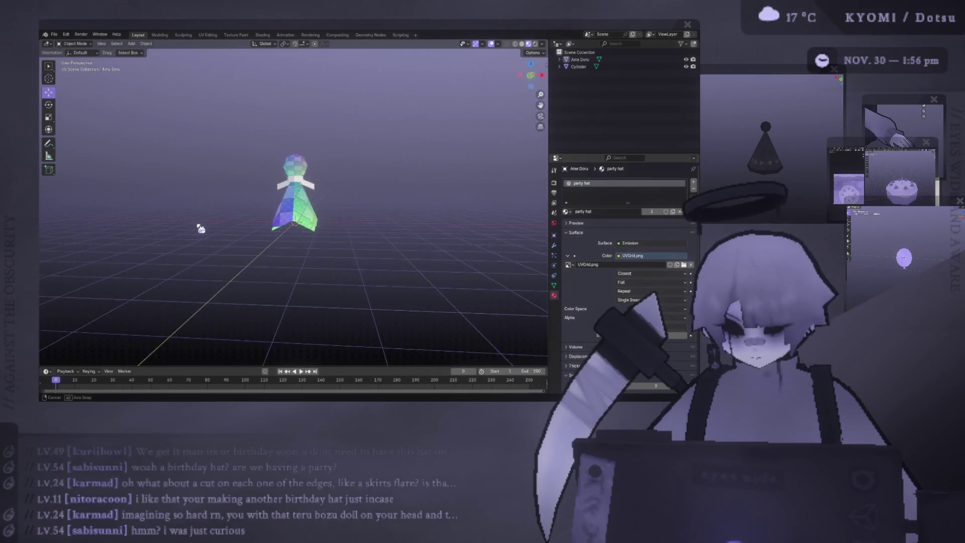
scroll(178, 218, up, 3)
key(Tab)
key(s)
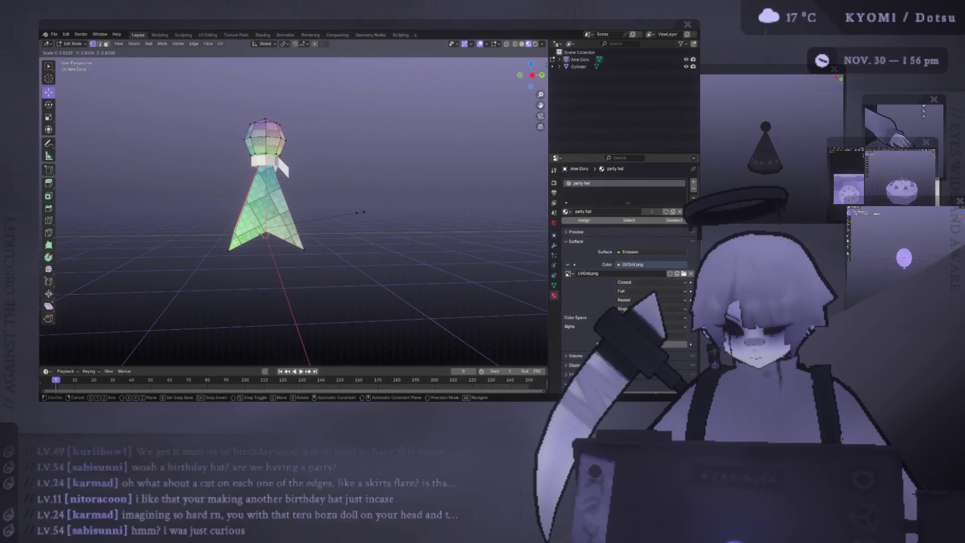
click(381, 212)
middle_drag(382, 211, 333, 236)
key(ctrl+KP_1)
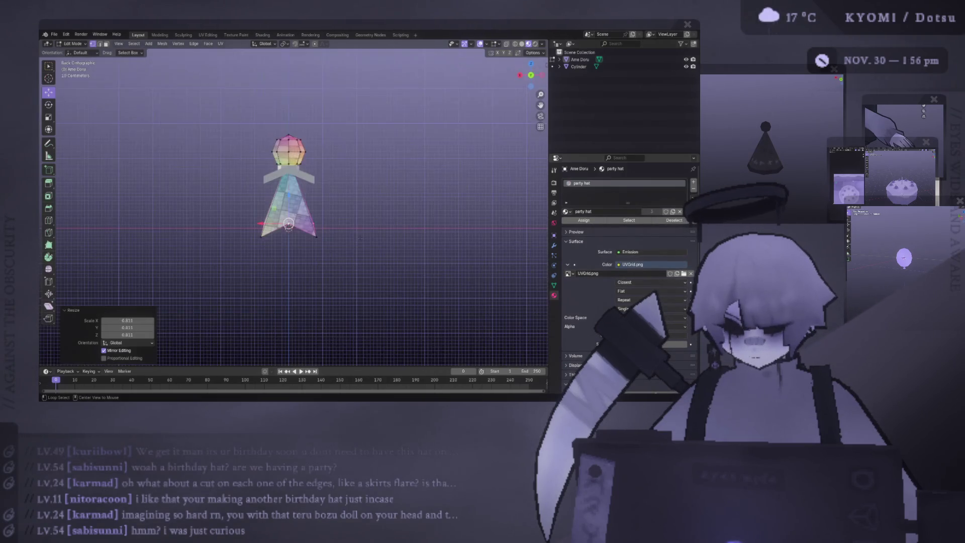
click(390, 236)
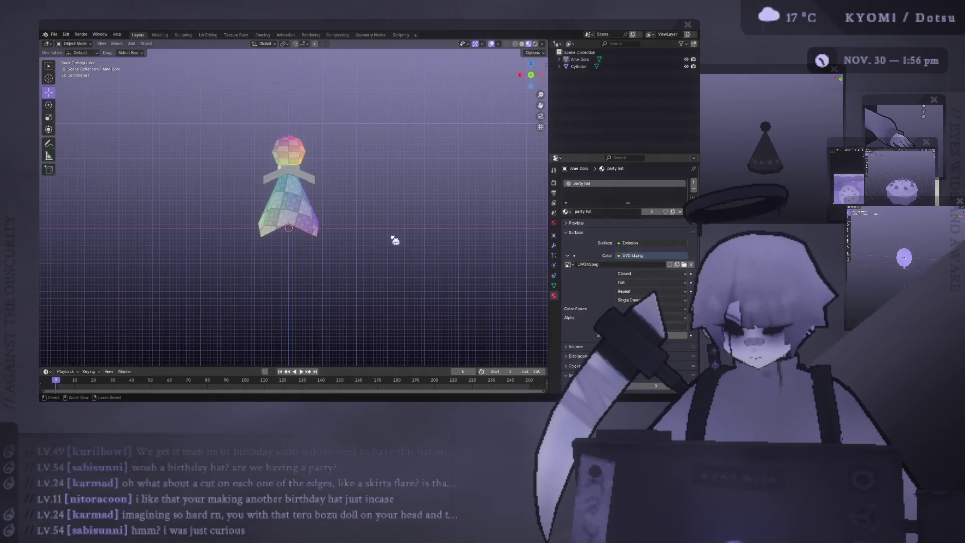
key(Tab)
mouse_move(390, 237)
middle_down()
mouse_move(335, 242)
mouse_move(330, 226)
middle_up()
scroll(330, 226, up, 4)
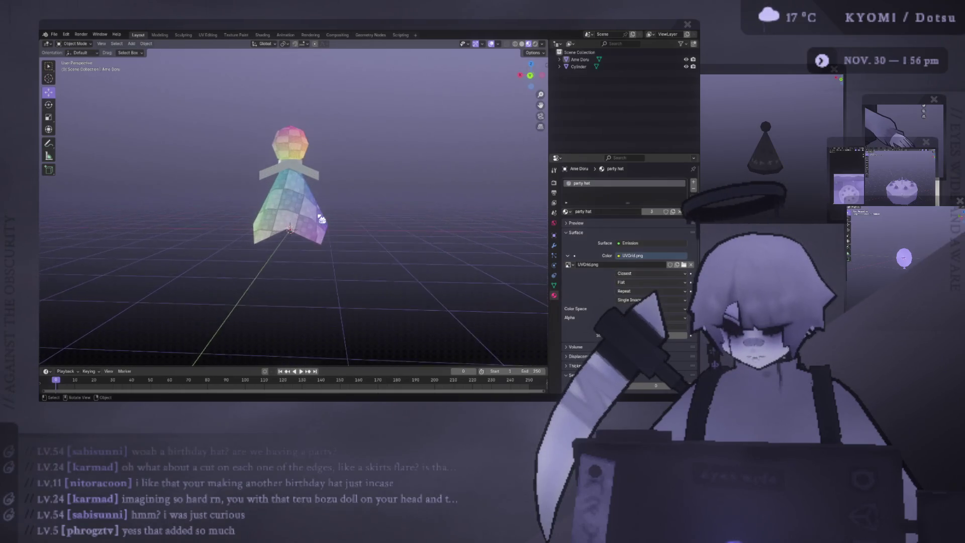
scroll(328, 222, up, 2)
Move the selected hem vertices lower in two passes, toggling Object Mode to inspect.
key(Tab)
middle_drag(324, 227, 294, 227)
key(g)
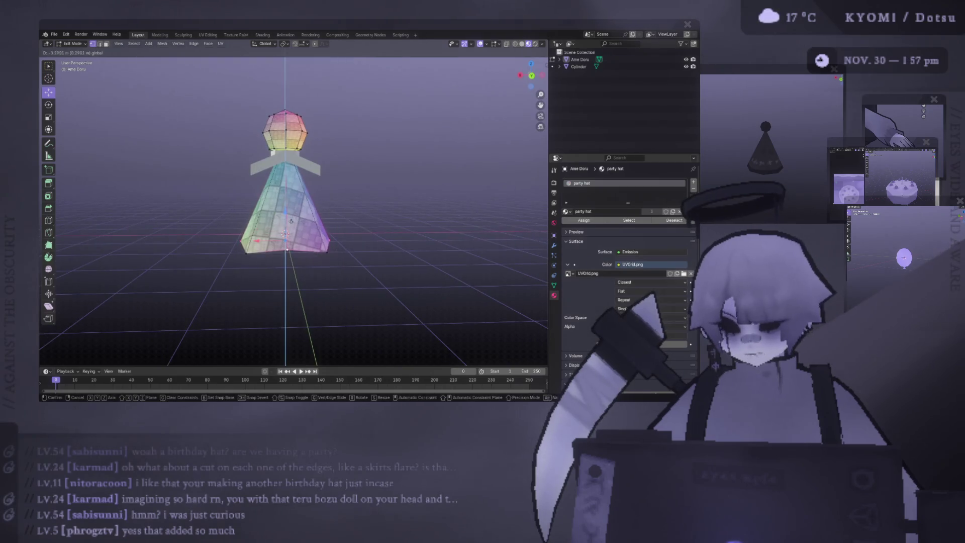
click(291, 243)
key(Tab)
scroll(332, 249, down, 4)
mouse_move(333, 250)
middle_down()
mouse_move(292, 250)
mouse_move(339, 242)
middle_up()
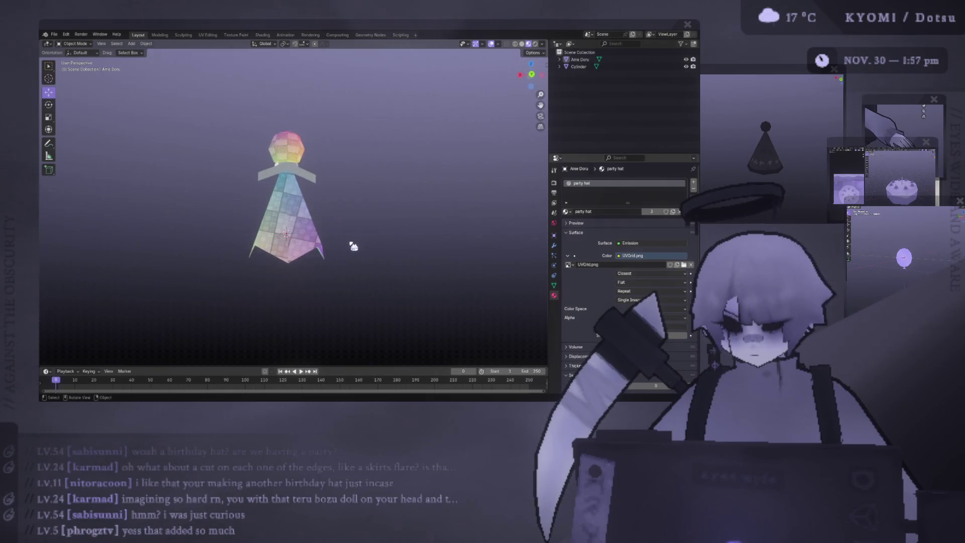
scroll(339, 242, up, 4)
key(Tab)
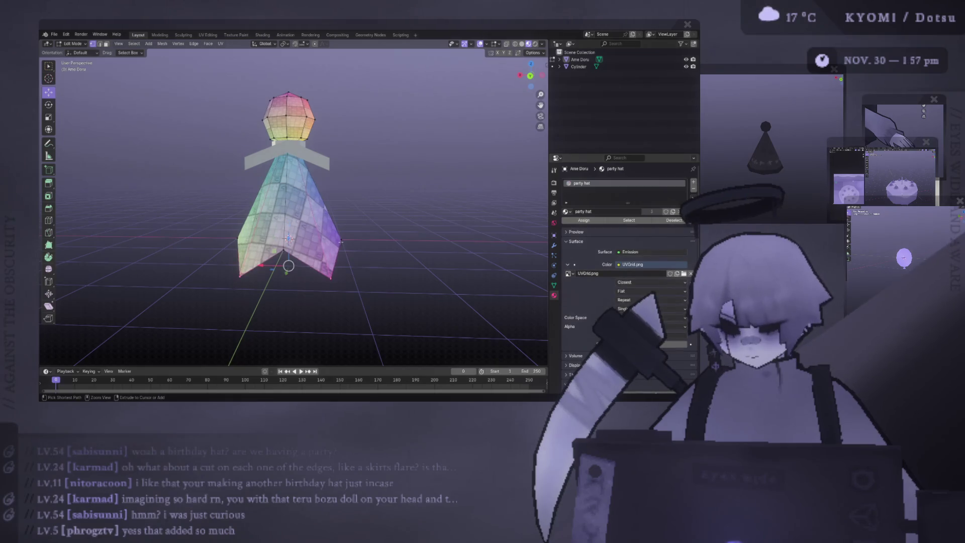
key(Tab)
key(Tab)
mouse_move(344, 246)
middle_down()
mouse_move(289, 238)
mouse_move(363, 229)
mouse_move(327, 244)
middle_up()
key(g)
click(289, 238)
scroll(289, 226, down, 3)
key(Tab)
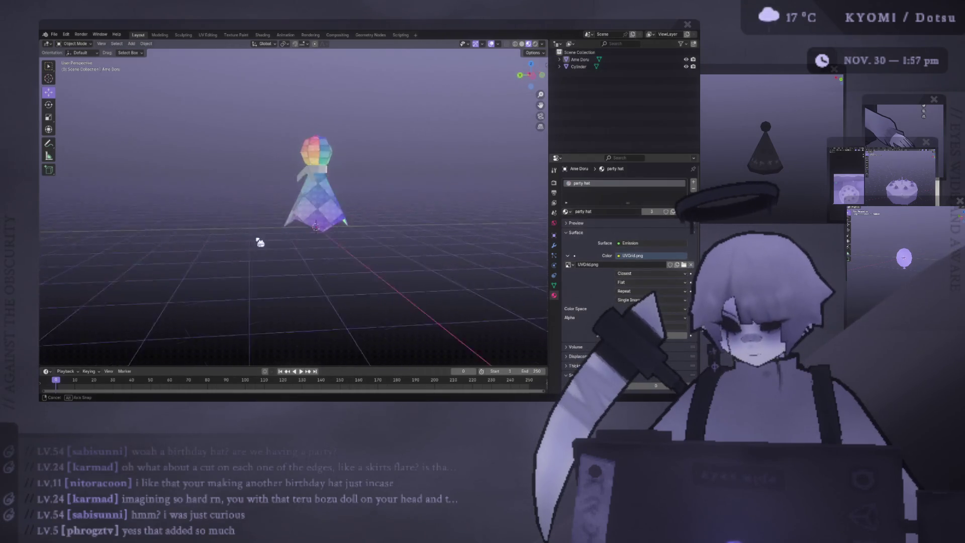
Box-select a group of hem vertices and move them from the back view.
key(Tab)
drag(226, 215, 385, 253)
middle_drag(327, 244, 287, 231)
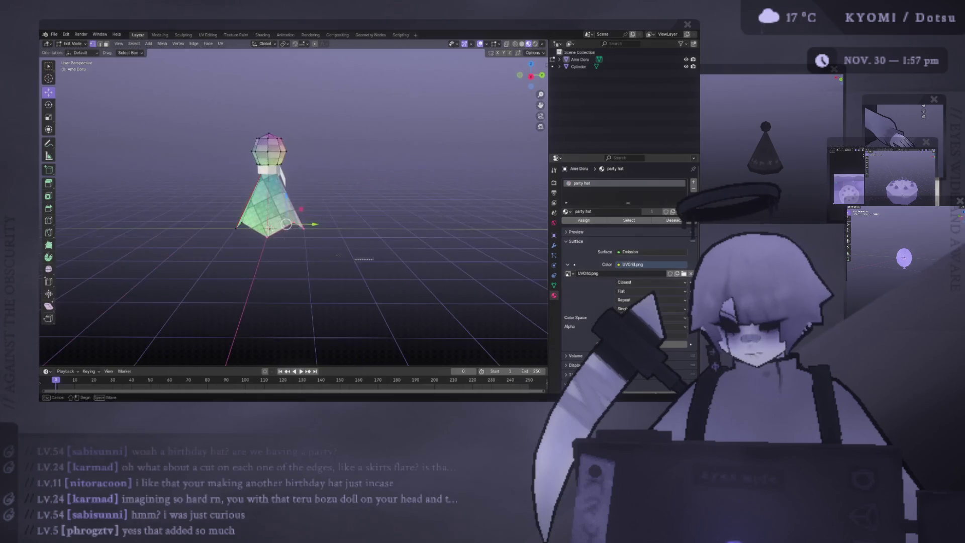
drag(226, 219, 388, 249)
key(ctrl+KP_1)
key(g)
click(288, 223)
key(Tab)
mouse_move(238, 232)
middle_down()
mouse_move(245, 222)
mouse_move(392, 203)
middle_up()
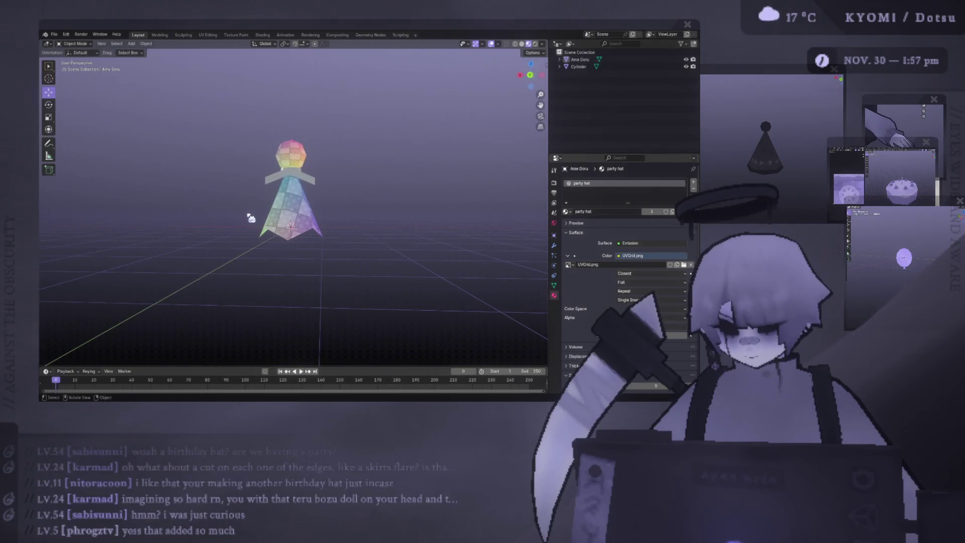
Reselect Ame Doru after the Cylinder and lower the skirt's bottom vertices further.
click(393, 204)
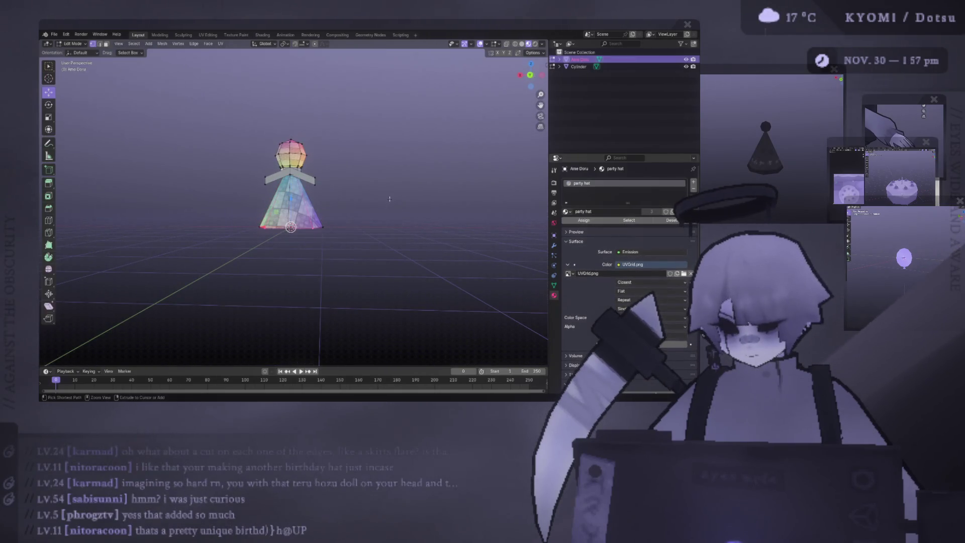
scroll(391, 204, up, 3)
click(291, 196)
key(Tab)
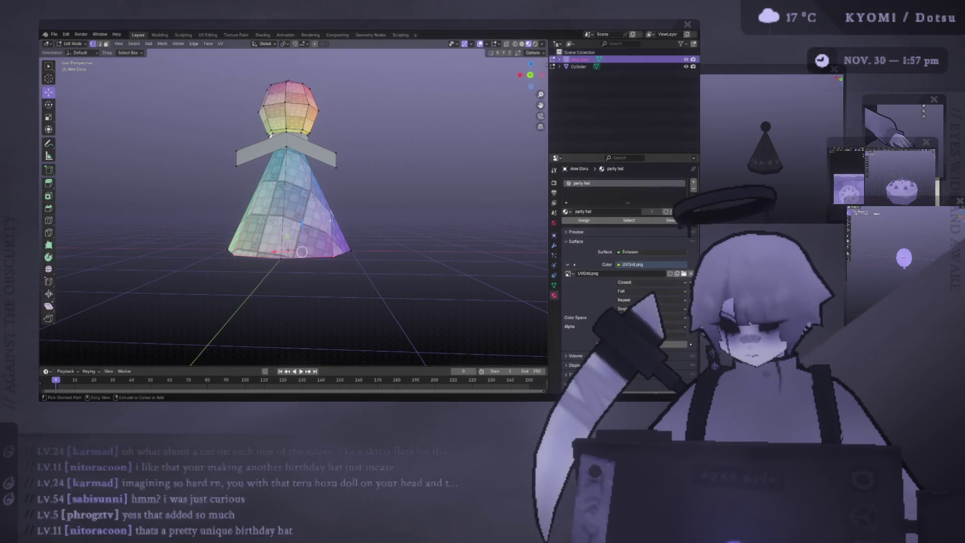
key(Tab)
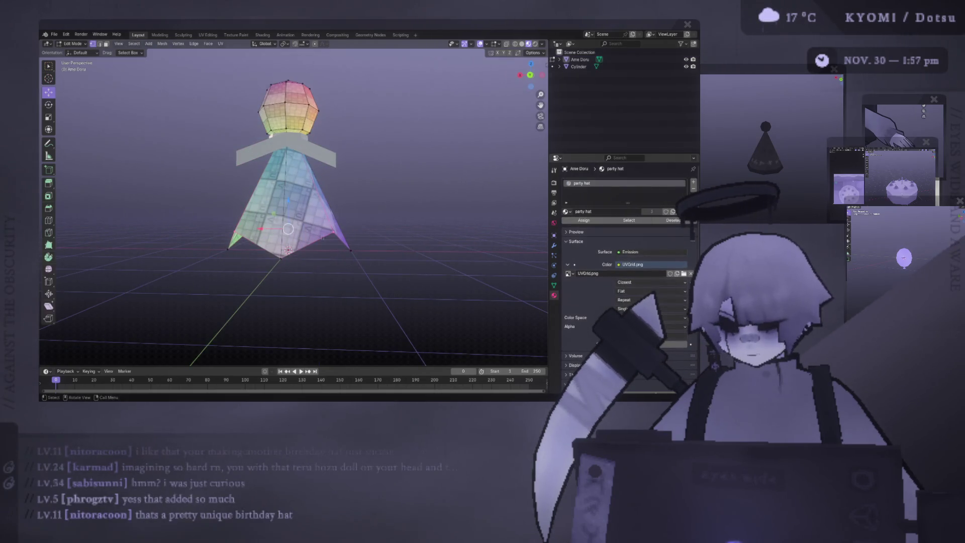
key(Tab)
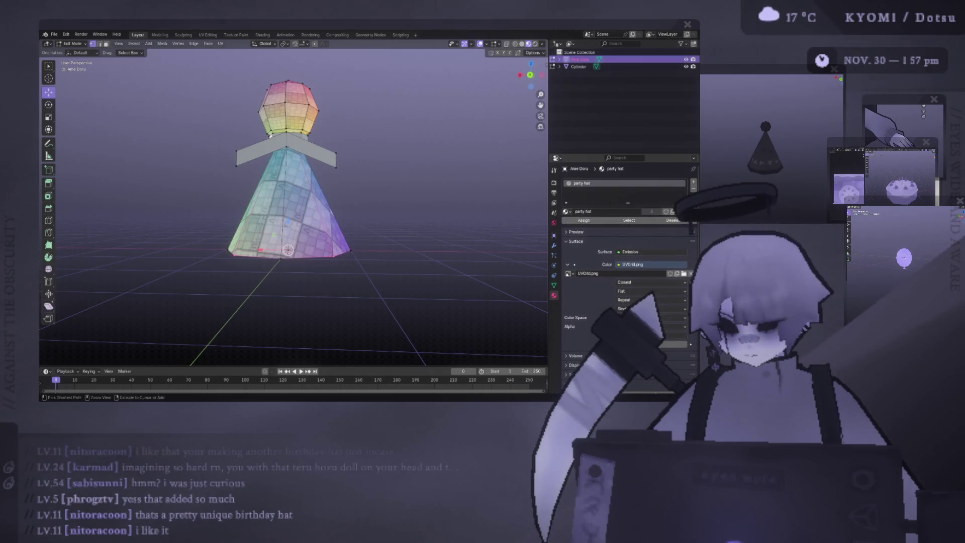
key(g)
click(289, 266)
key(Tab)
scroll(367, 264, down, 4)
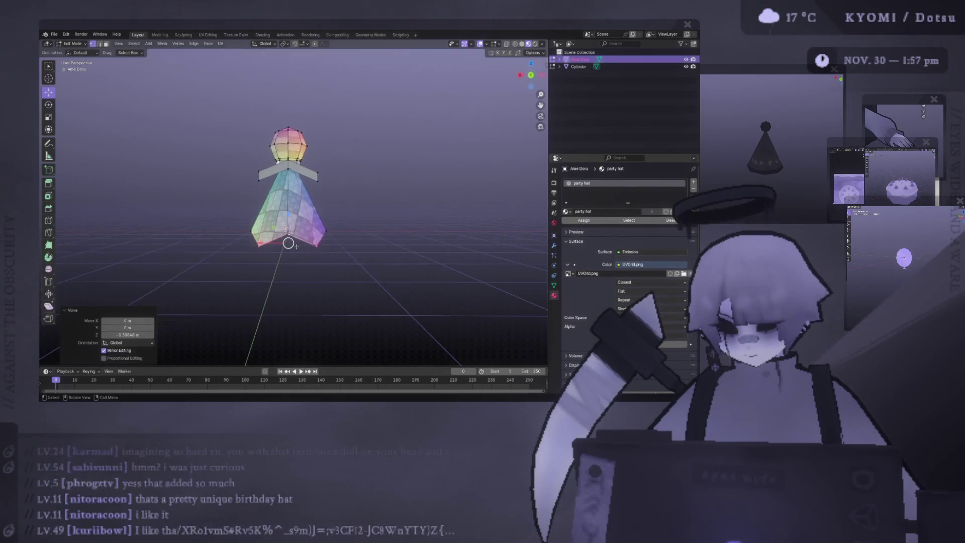
middle_drag(368, 264, 60, 269)
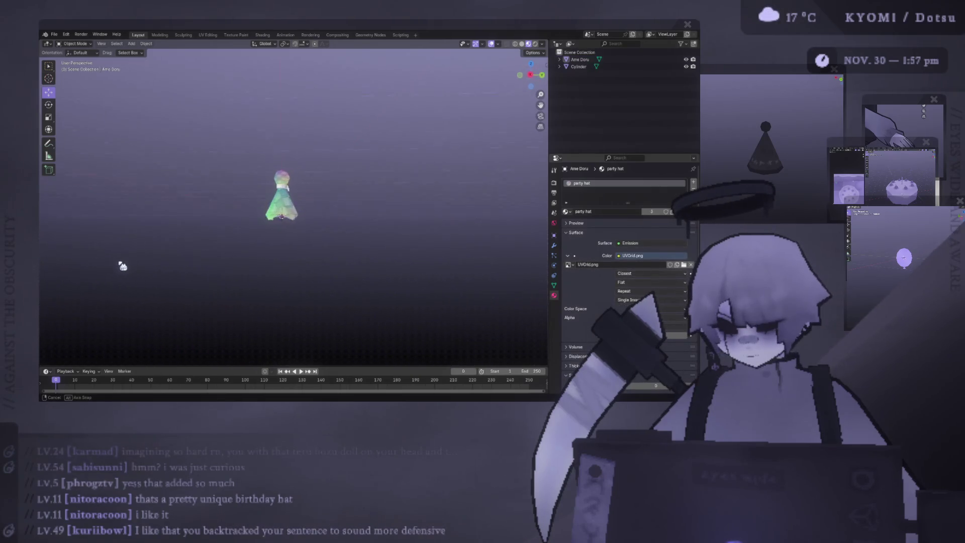
scroll(120, 257, up, 4)
mouse_move(121, 257)
middle_down()
mouse_move(344, 218)
mouse_move(356, 227)
mouse_move(324, 204)
mouse_move(234, 219)
mouse_move(68, 220)
mouse_move(166, 207)
mouse_move(219, 227)
middle_up()
key(Tab)
key(Tab)
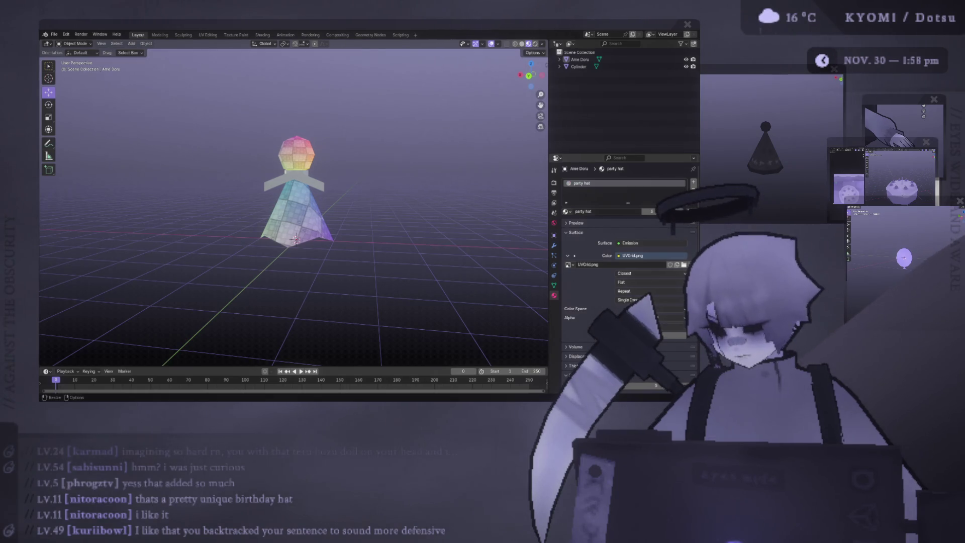
mouse_move(364, 332)
mouse_down()
mouse_move(365, 112)
mouse_move(407, 72)
mouse_up()
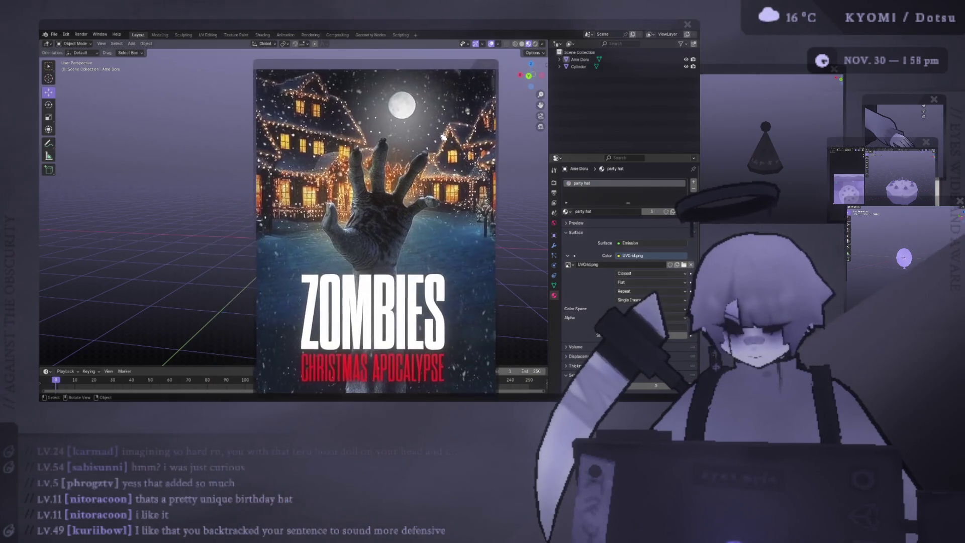
scroll(377, 226, up, 1)
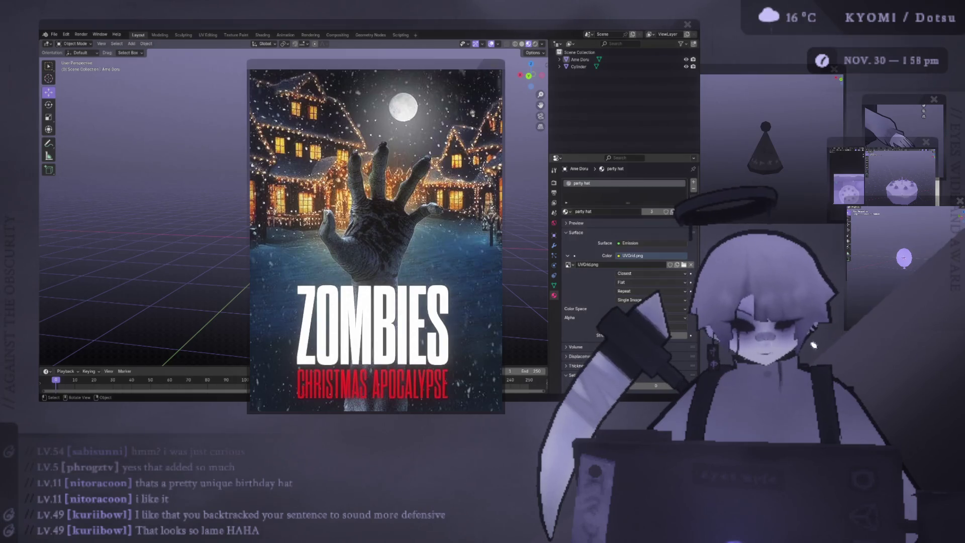
Place the Christmas Bloody Christmas poster window over the Zombies poster.
mouse_move(607, 365)
mouse_down()
mouse_move(250, 135)
mouse_move(247, 119)
mouse_up()
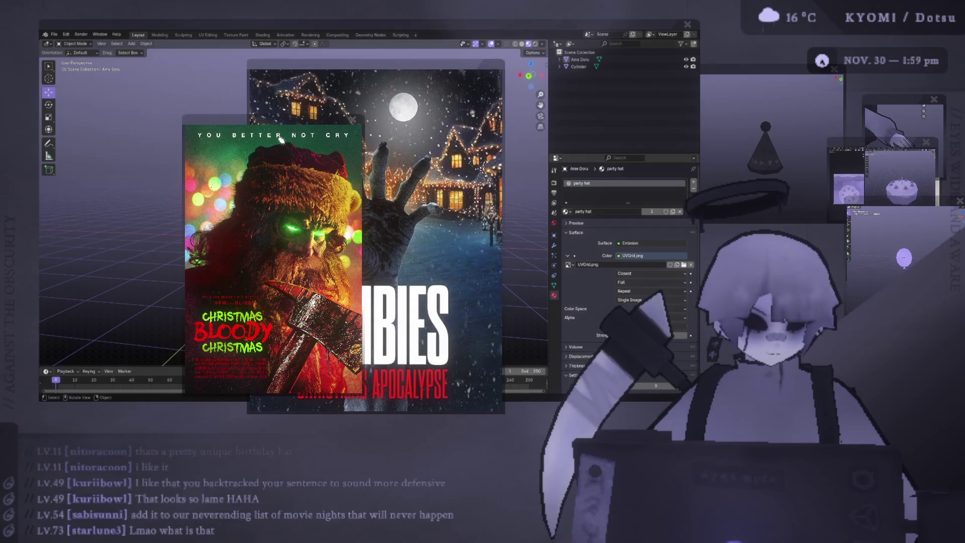
Nudge the Christmas Bloody Christmas poster right and move the Zombies at Christmas cover up-left.
drag(289, 124, 328, 128)
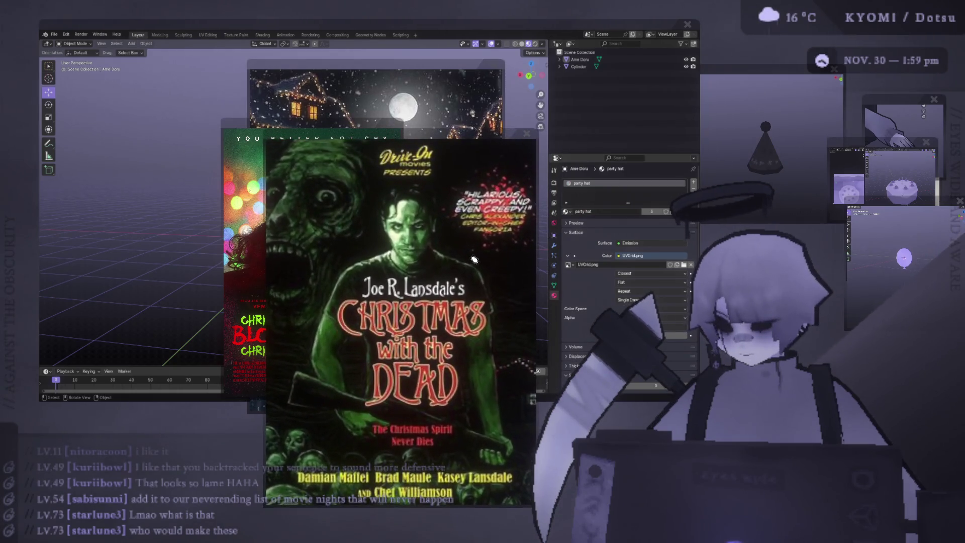
scroll(475, 258, down, 2)
scroll(478, 264, down, 2)
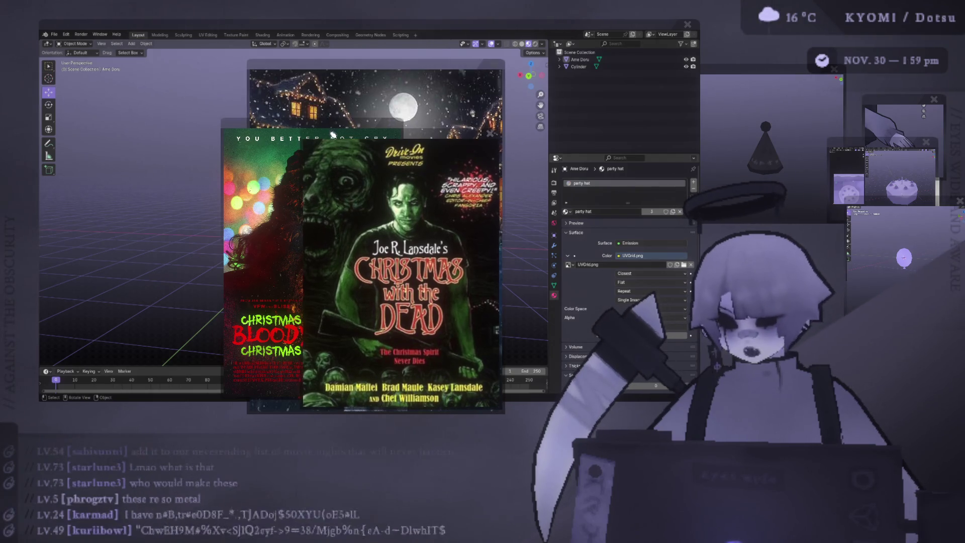
drag(375, 163, 316, 111)
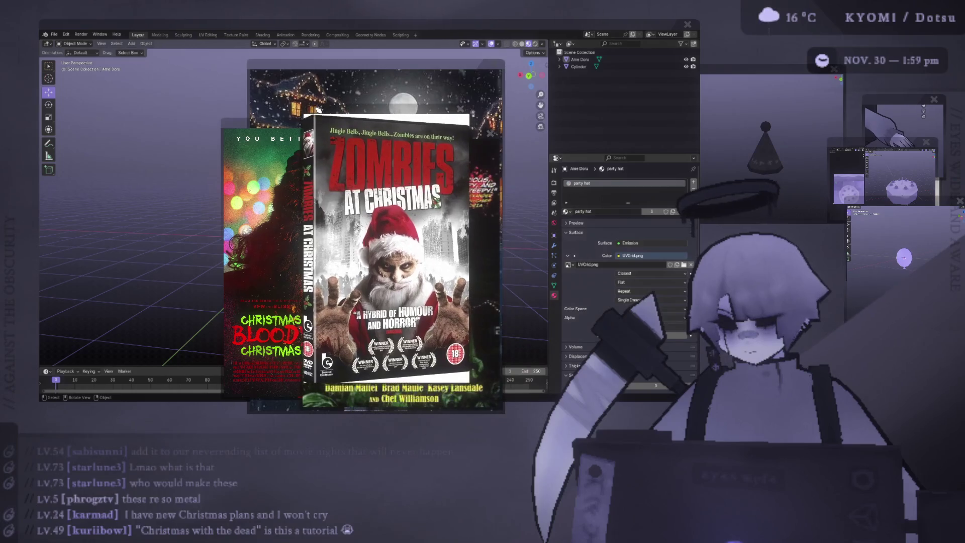
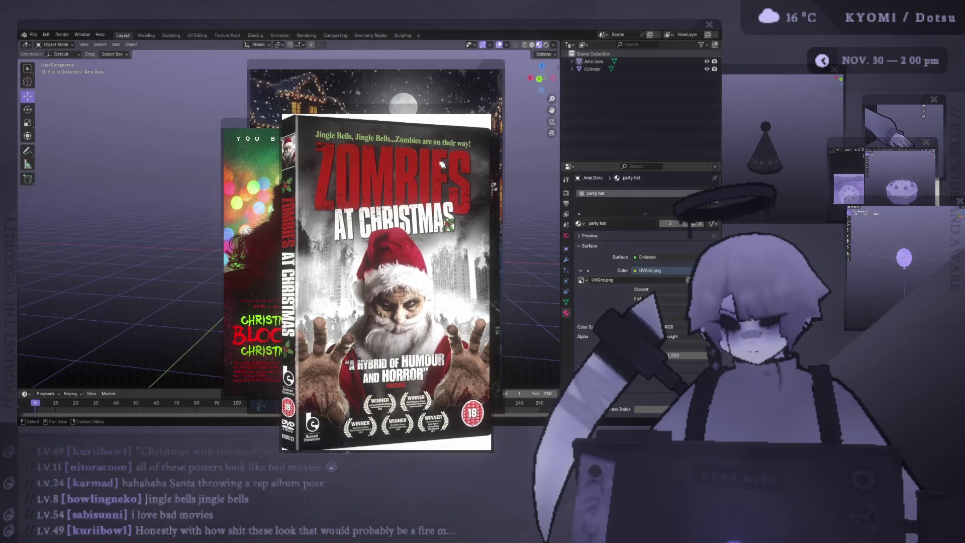
Close the two front posters and slide the Zombies Christmas Apocalypse poster right to reveal the doll.
click(490, 135)
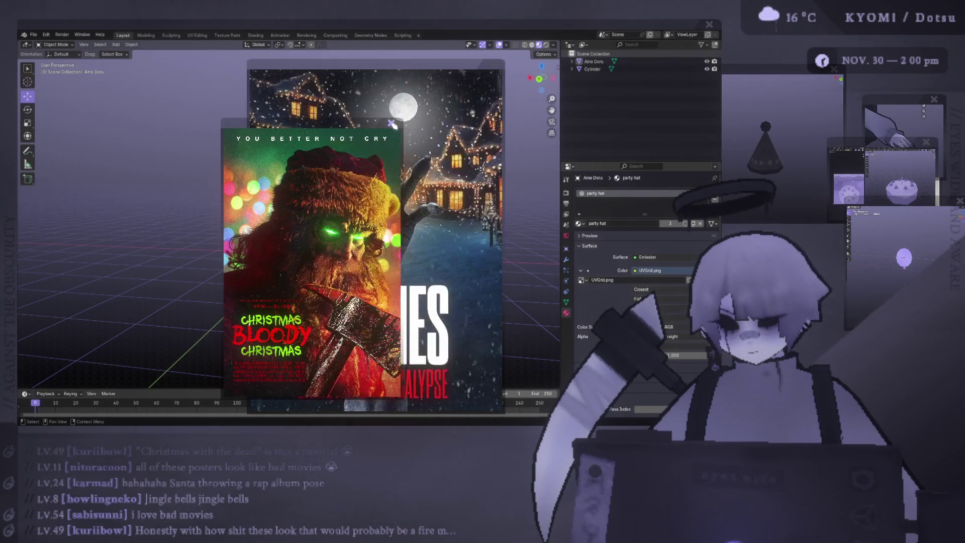
click(393, 125)
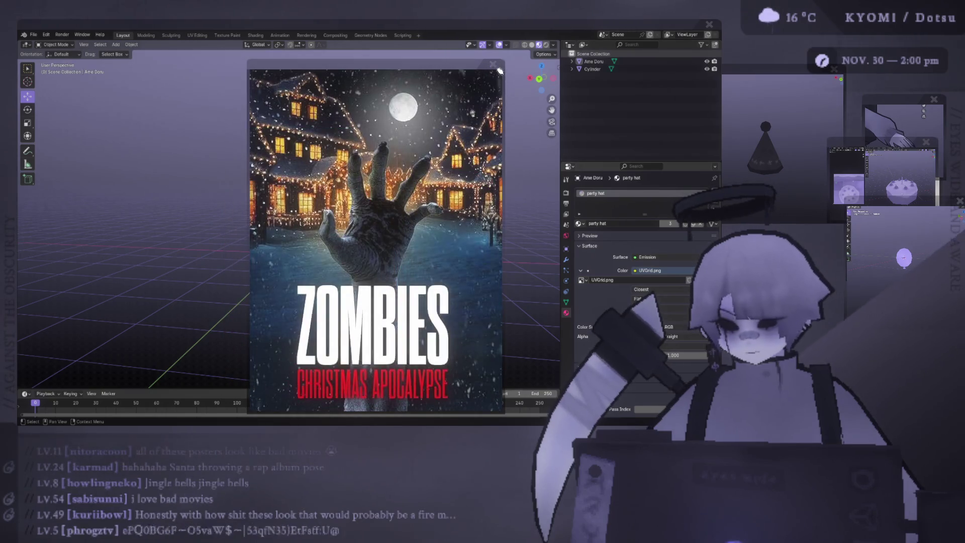
drag(500, 70, 536, 91)
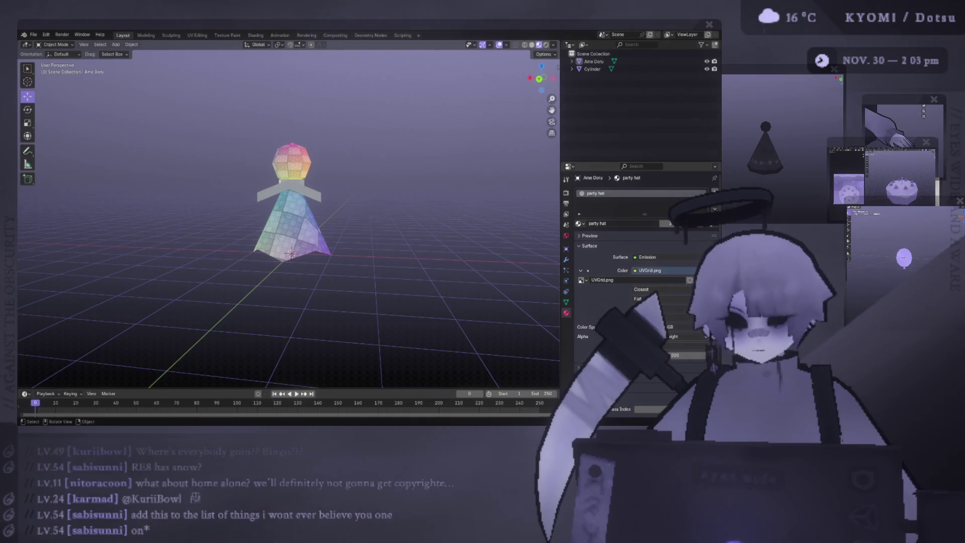
In Edit Mode, select the linked head geometry and scale it to 0.853 from the back view.
middle_drag(234, 140, 314, 173)
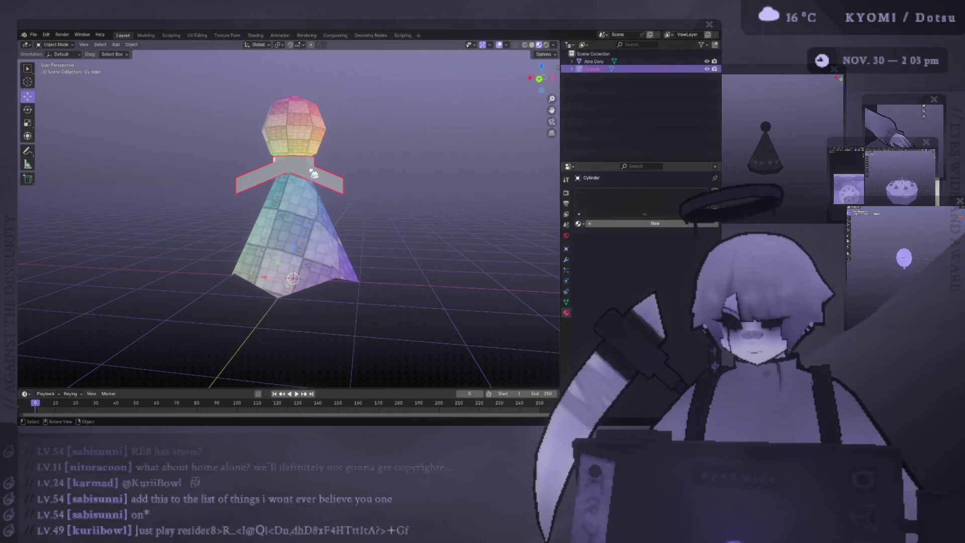
key(Tab)
key(KP_3)
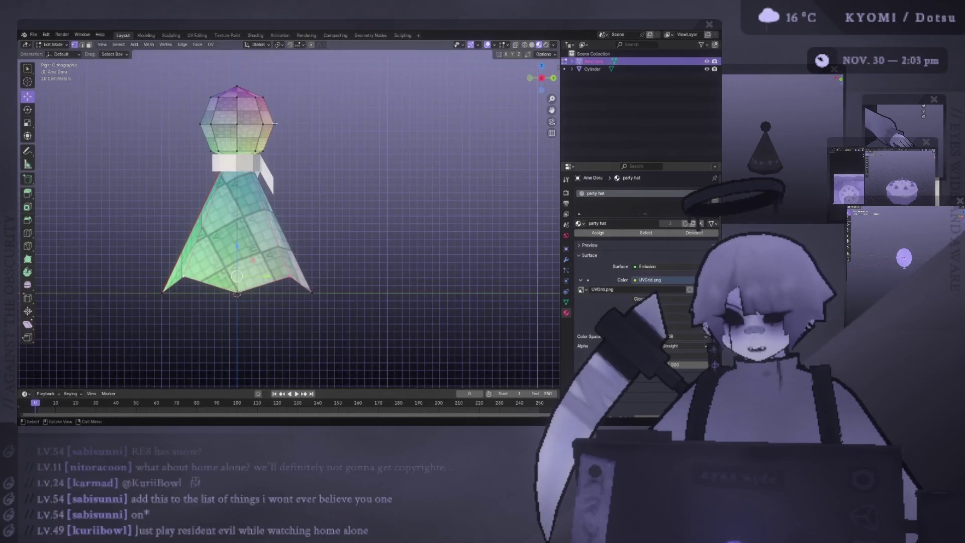
key(ctrl+l)
key(ctrl+KP_1)
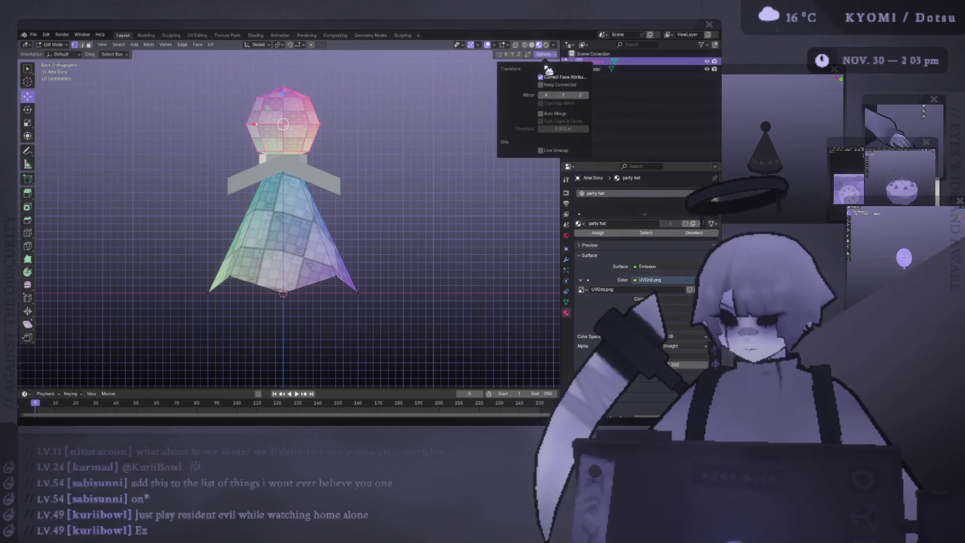
key(s)
click(531, 83)
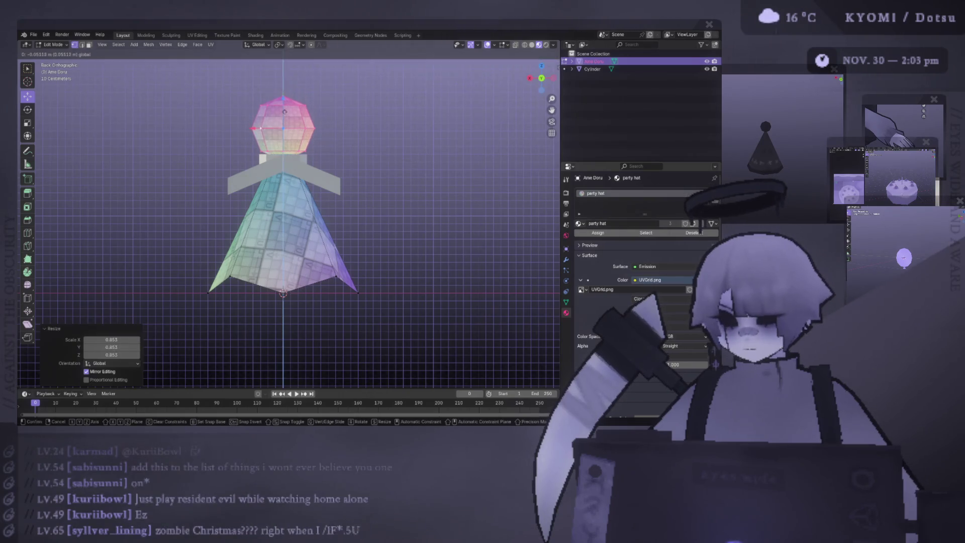
key(Tab)
scroll(386, 180, down, 3)
Orbit to a side perspective, select the doll's head and re-enter mesh editing.
middle_drag(386, 179, 348, 190)
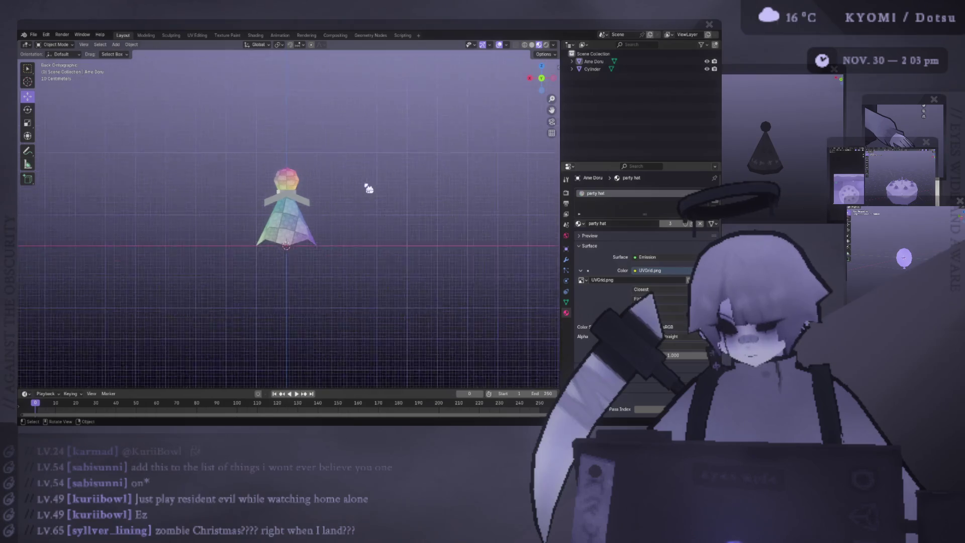
scroll(311, 159, up, 4)
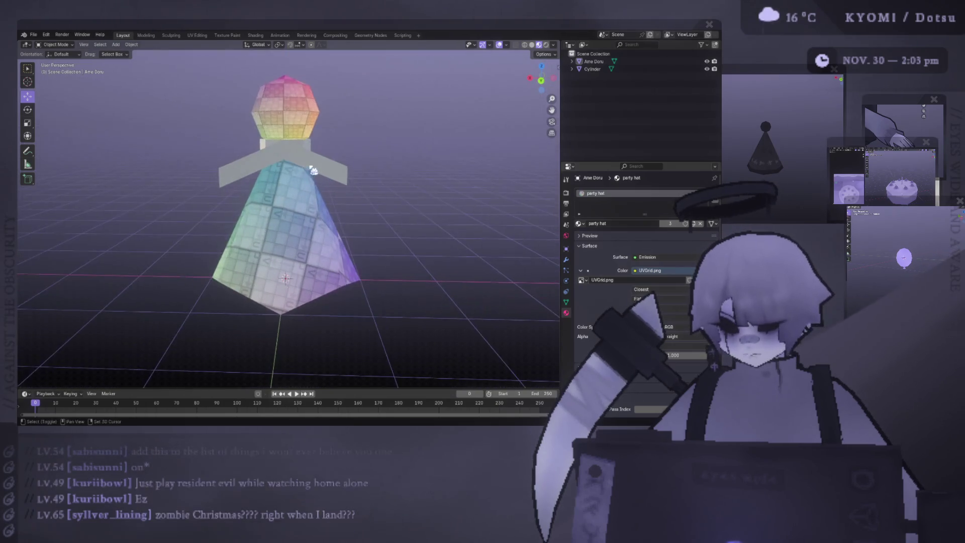
scroll(311, 158, up, 4)
mouse_move(311, 158)
middle_down()
mouse_move(250, 196)
mouse_move(304, 187)
middle_up()
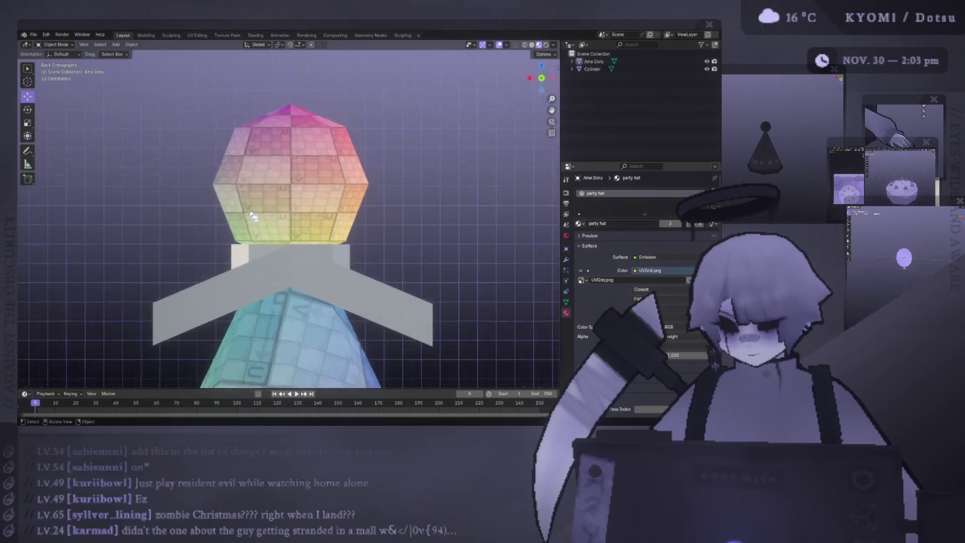
scroll(304, 186, down, 2)
click(304, 187)
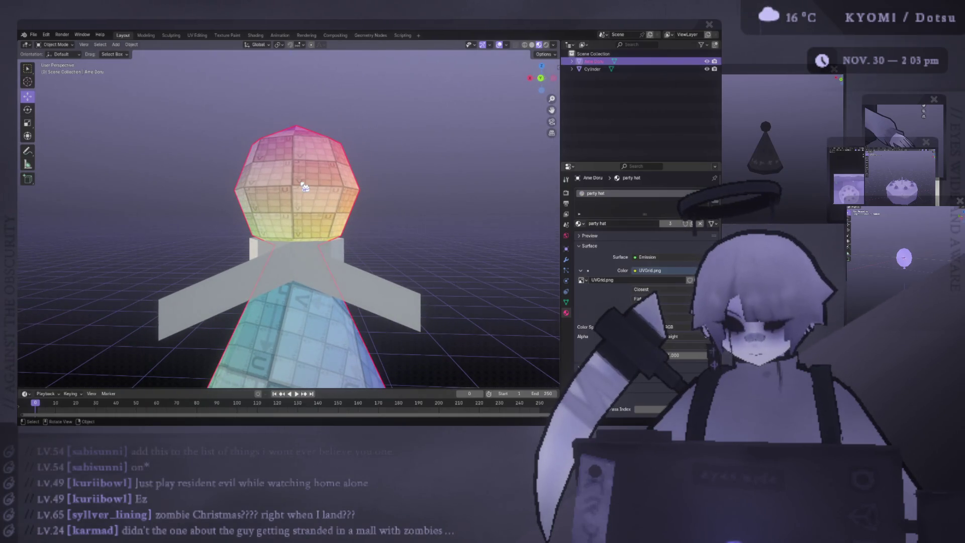
key(Tab)
scroll(304, 186, up, 3)
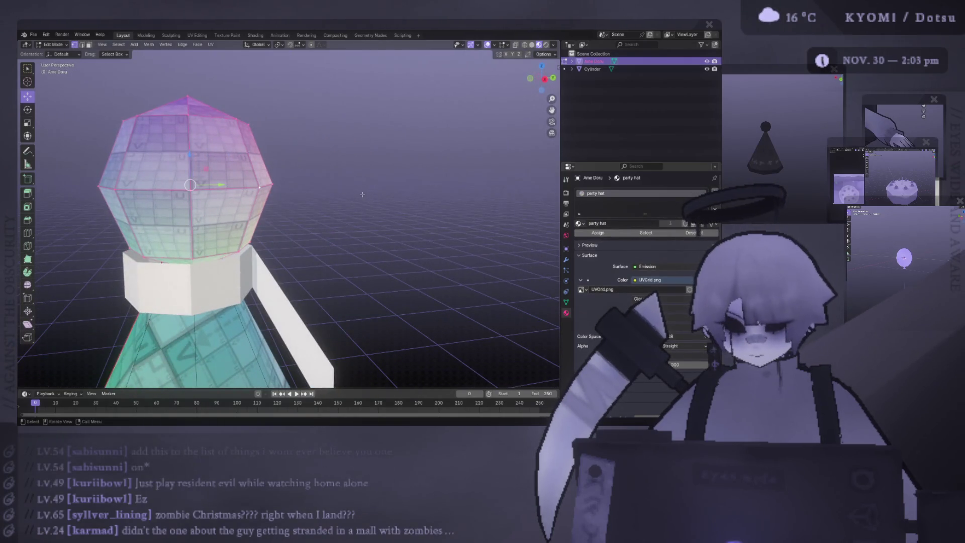
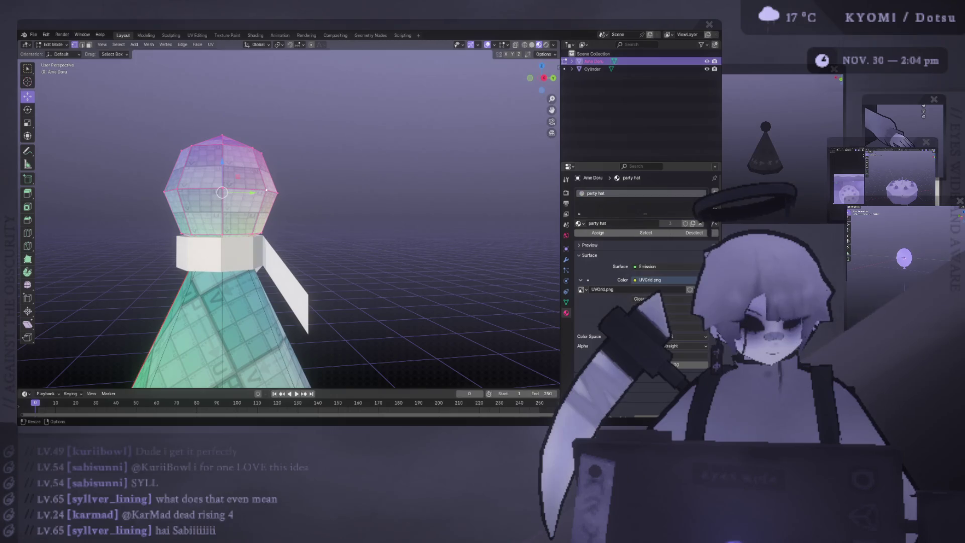
Leave Edit Mode and view the doll in Front Orthographic.
mouse_move(301, 264)
middle_down()
mouse_move(332, 249)
mouse_move(151, 172)
middle_up()
key(Tab)
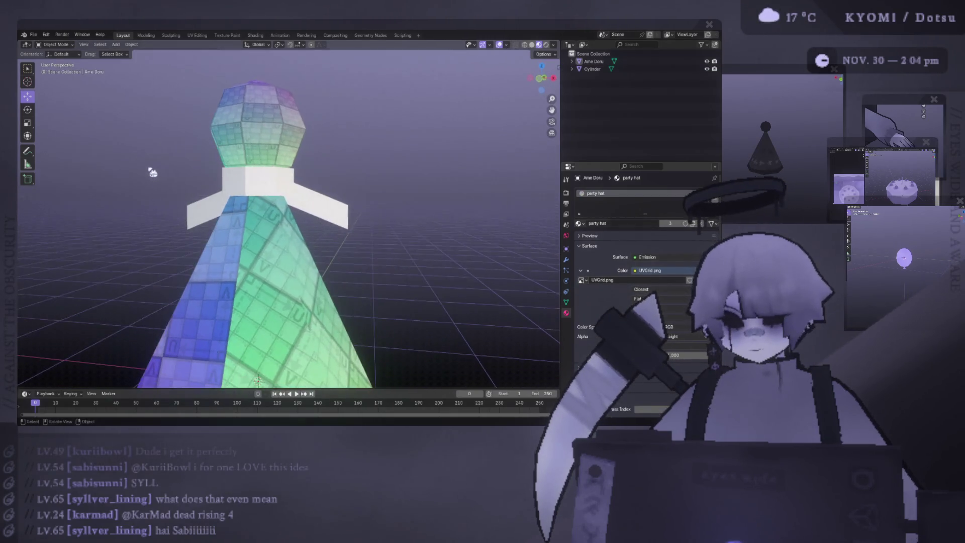
key(KP_1)
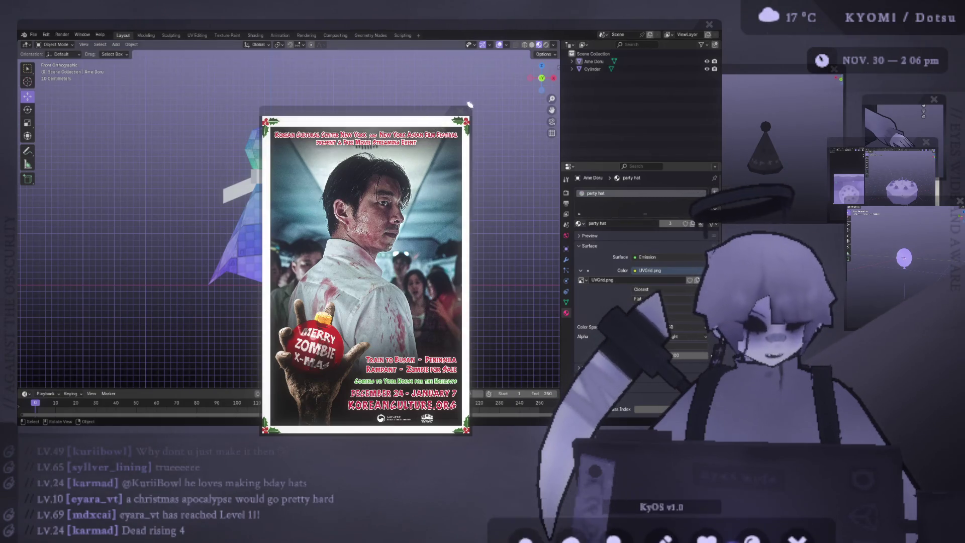
Close the poster image window and orbit back into perspective on the doll.
click(457, 111)
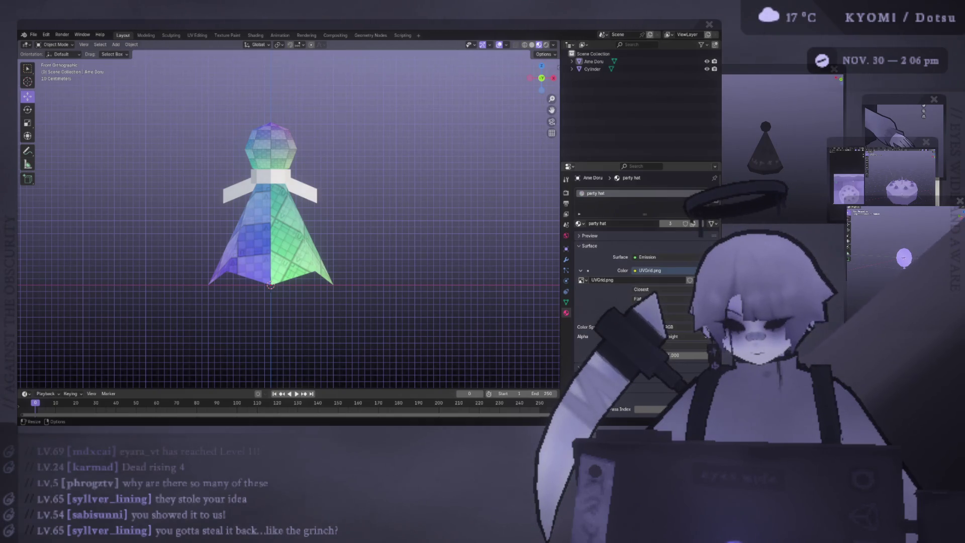
middle_drag(340, 227, 301, 211)
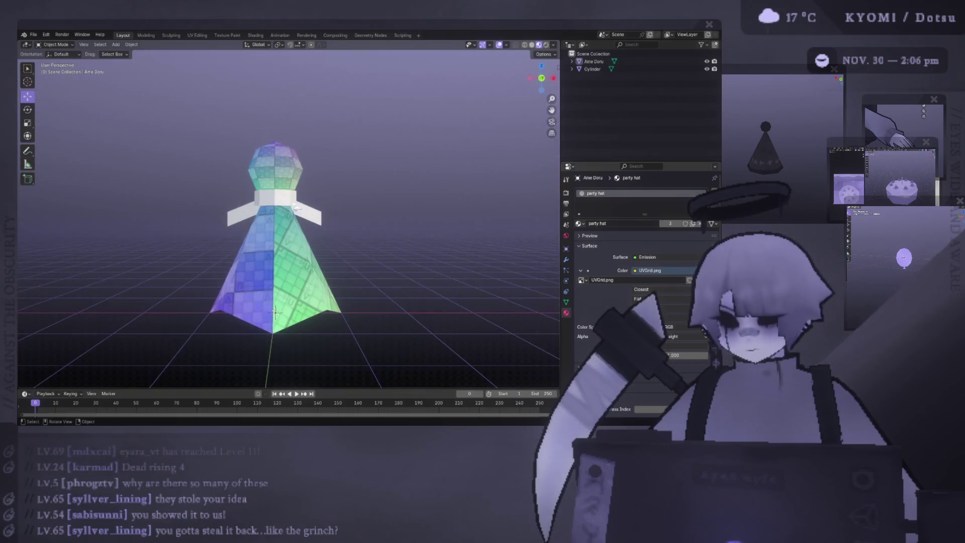
Edit the collar from the back view and unwrap its faces with Project from View.
click(273, 204)
key(Tab)
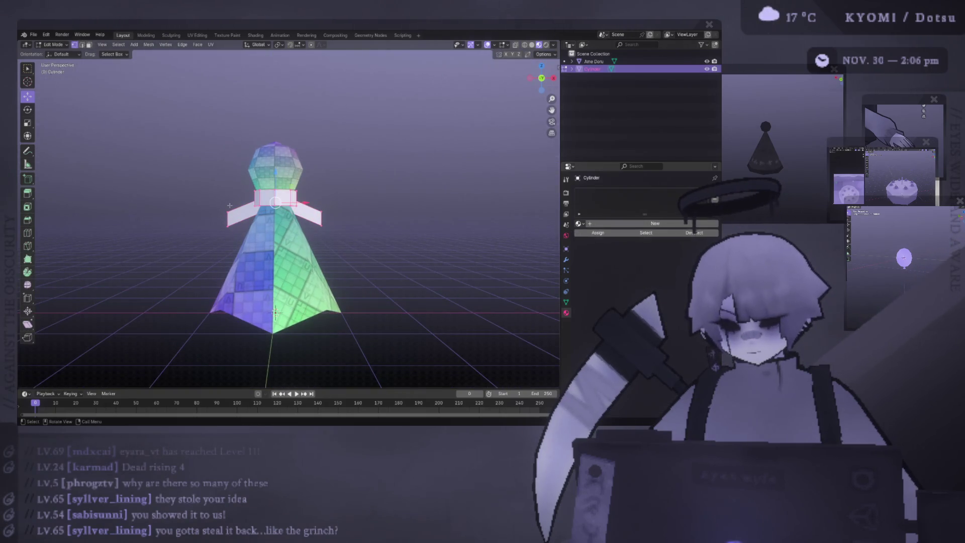
key(ctrl+1)
right_click(326, 220)
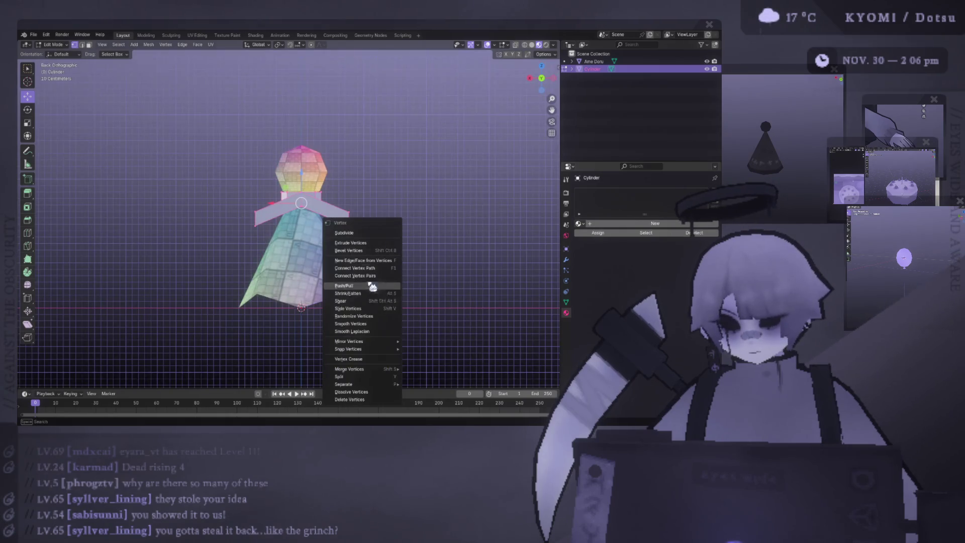
key(Escape)
scroll(324, 249, up, 2)
right_click(310, 215)
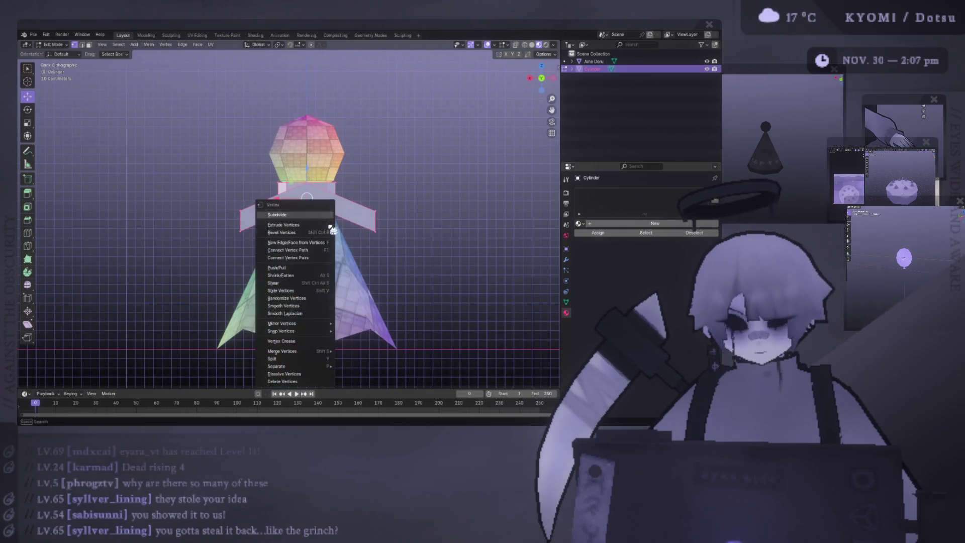
key(ctrl+f)
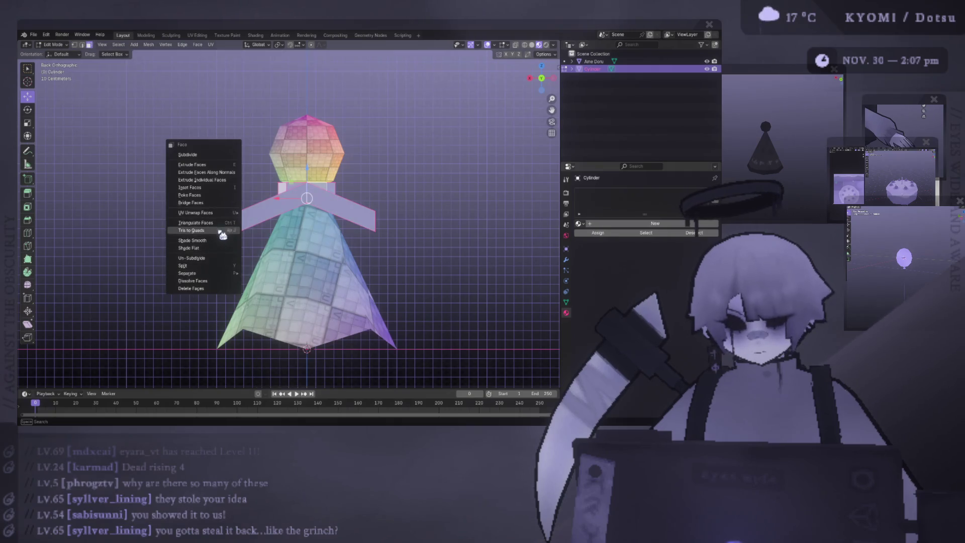
mouse_move(196, 212)
click(302, 228)
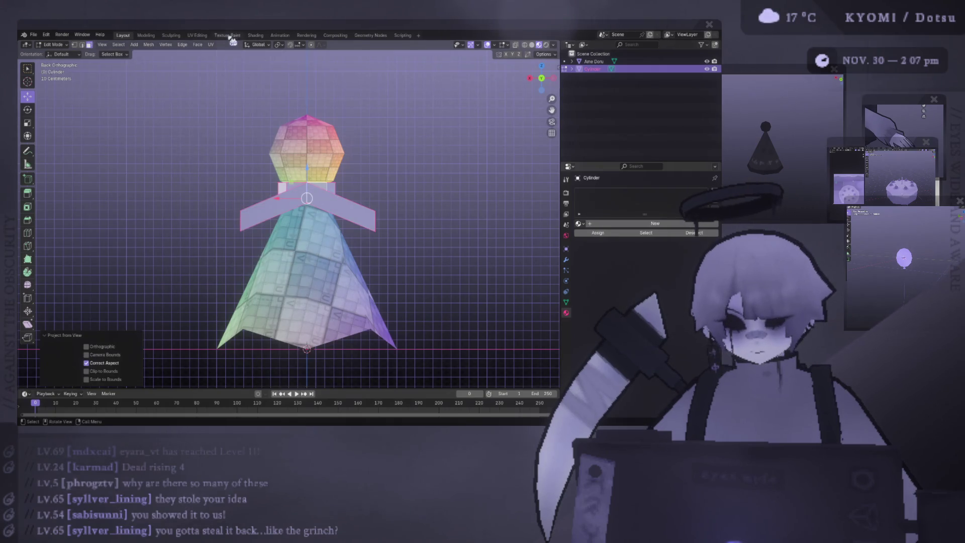
In the UV Editing workspace, scale up the collar's UV island and move it to the grid's top-left.
click(197, 36)
key(a)
key(s)
click(147, 204)
key(g)
key(Tab)
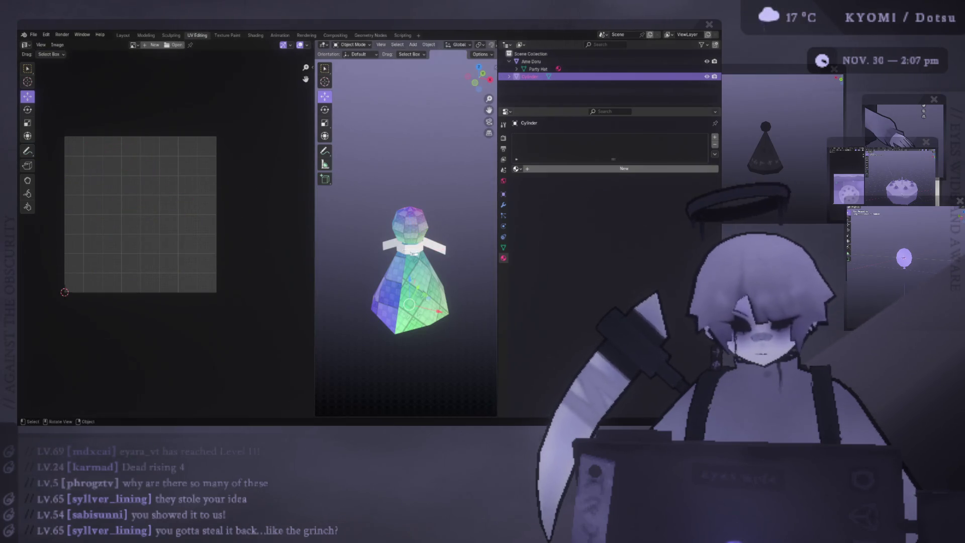
Return to the Layout workspace in perspective and clear the collar selection.
drag(314, 227, 200, 227)
scroll(383, 243, up, 3)
scroll(363, 241, up, 2)
middle_drag(355, 227, 320, 186)
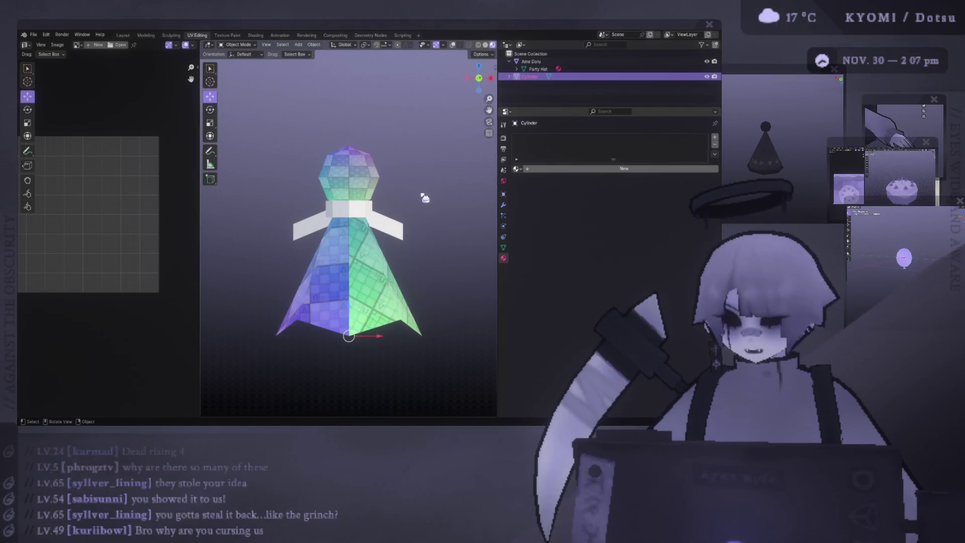
click(124, 35)
mouse_move(279, 158)
middle_down()
mouse_move(242, 155)
mouse_move(247, 166)
mouse_move(249, 144)
middle_up()
click(242, 155)
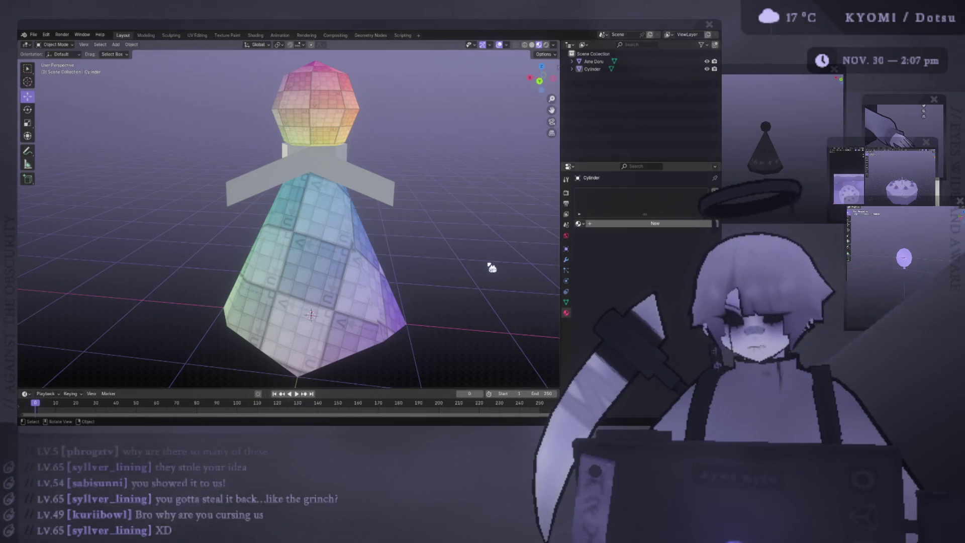
View the doll straight from the back, then switch that view to perspective.
middle_drag(490, 267, 474, 226)
scroll(438, 263, down, 3)
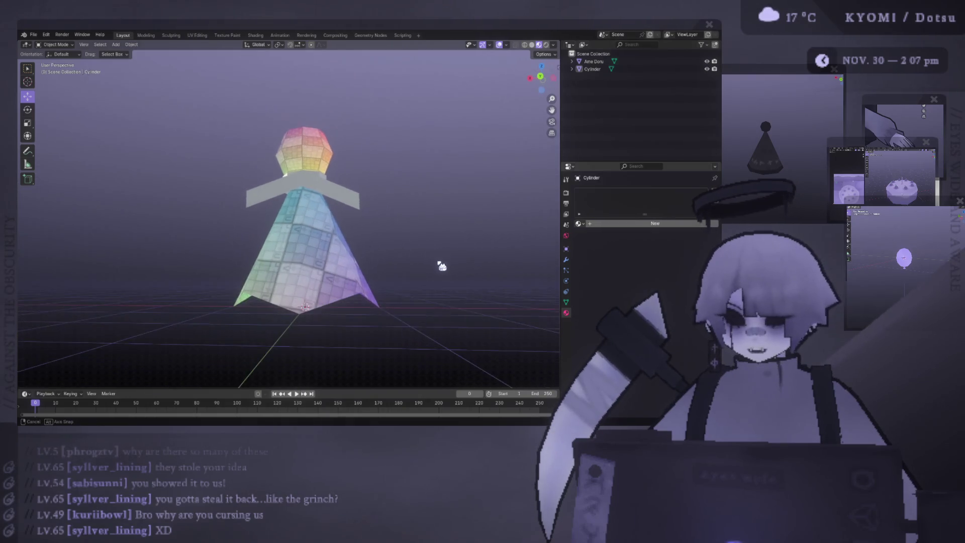
middle_drag(438, 265, 465, 266)
key(ctrl+KP_1)
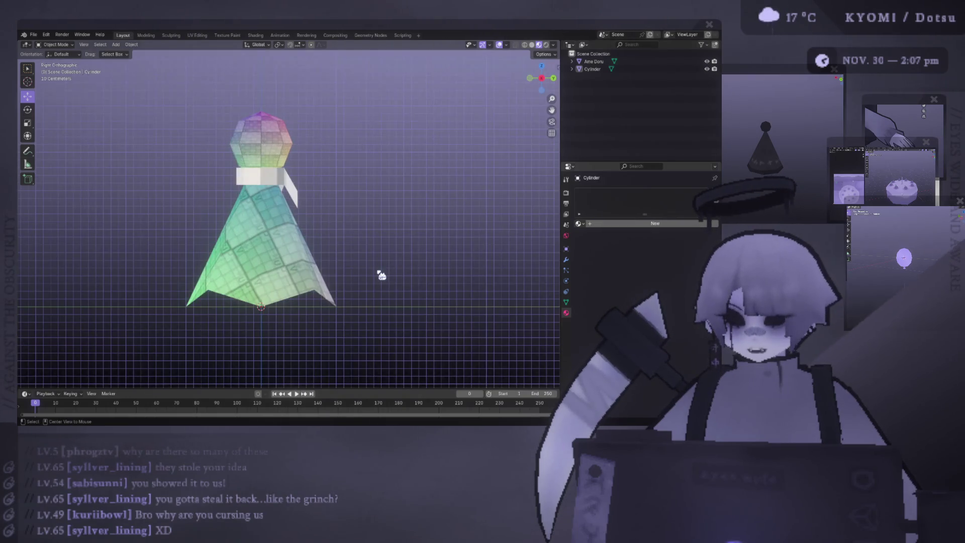
middle_drag(257, 266, 392, 280)
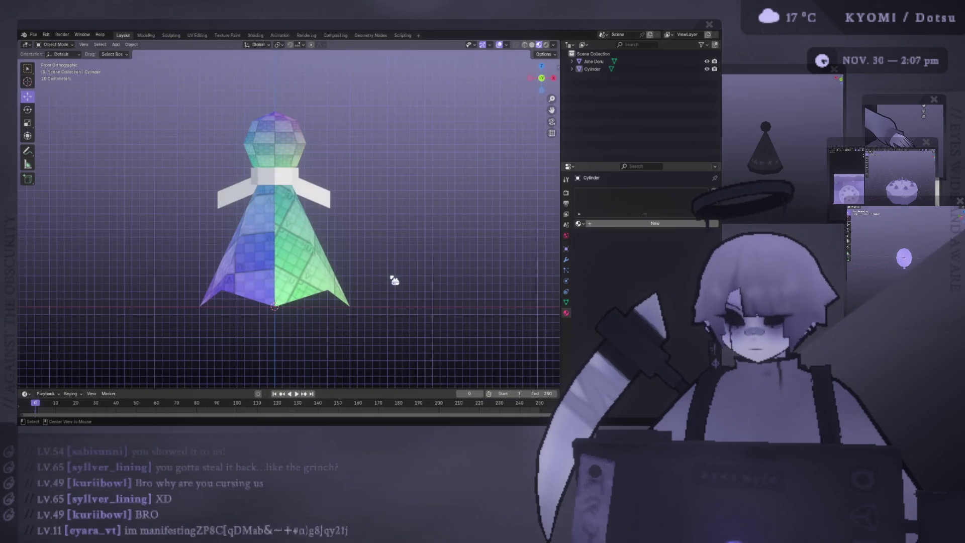
key(ctrl+KP_1)
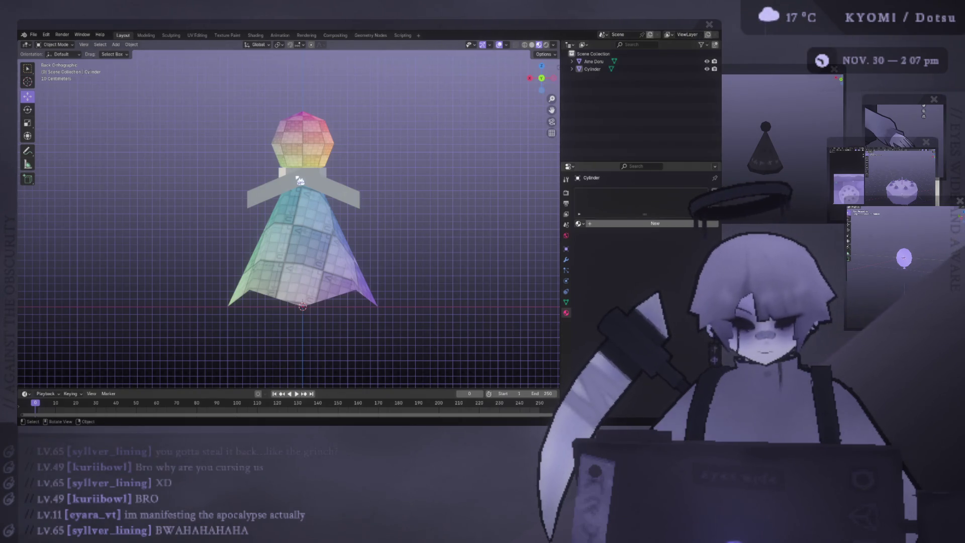
key(KP_5)
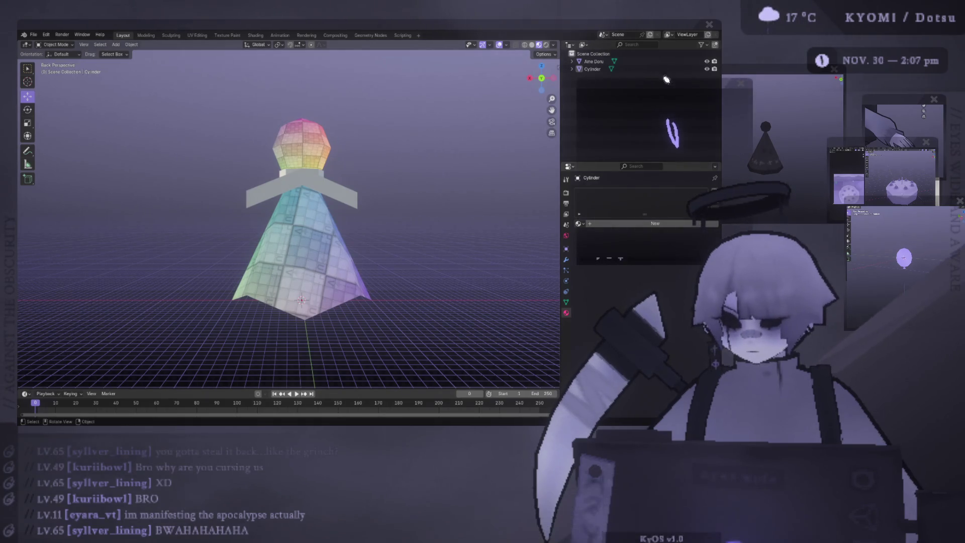
Move the sketch reference panel over the doll and sketch two cat ears on its head.
drag(666, 78, 294, 78)
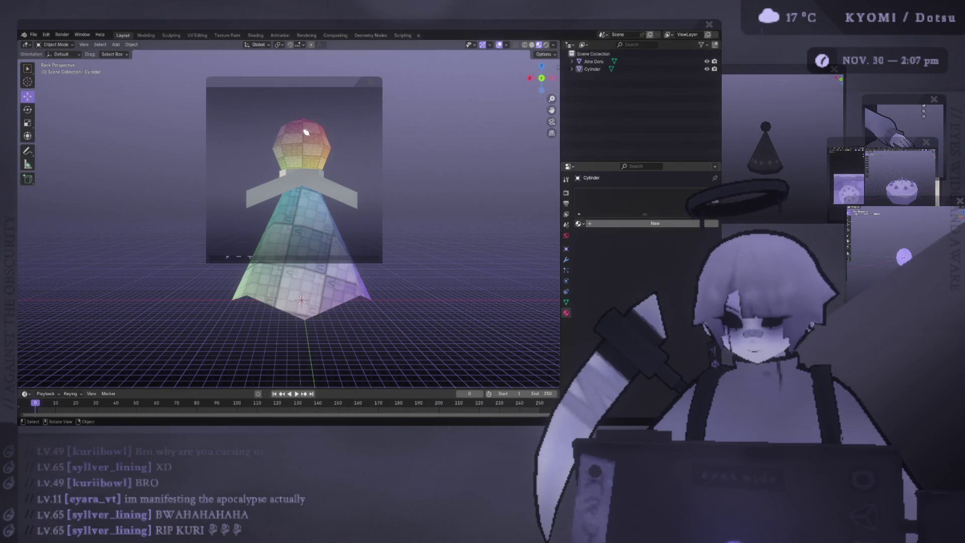
drag(320, 84, 323, 80)
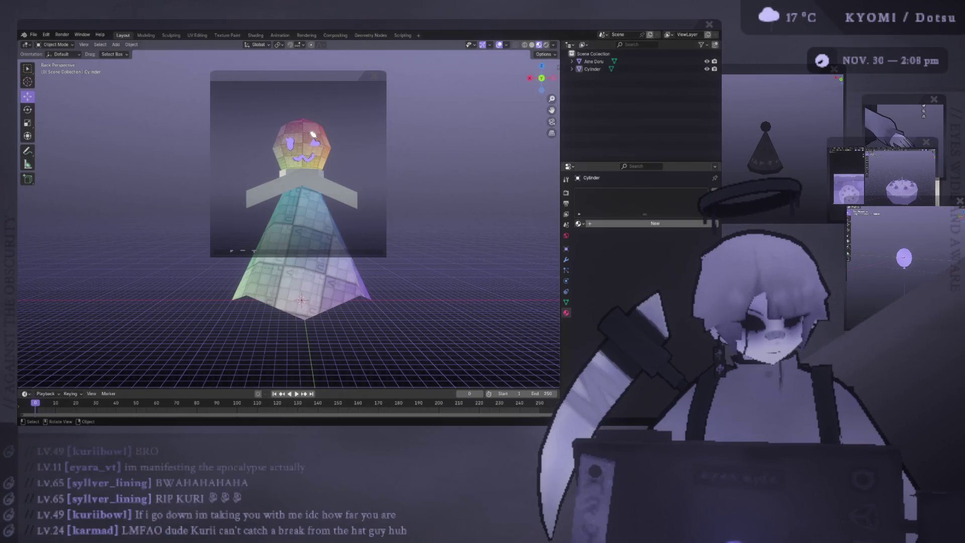
drag(321, 125, 332, 151)
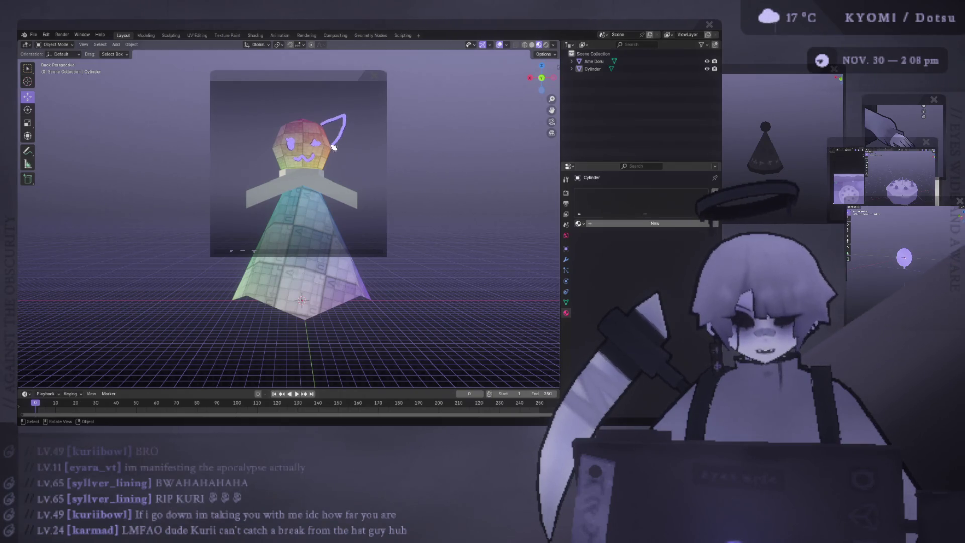
drag(275, 120, 252, 113)
drag(324, 135, 344, 117)
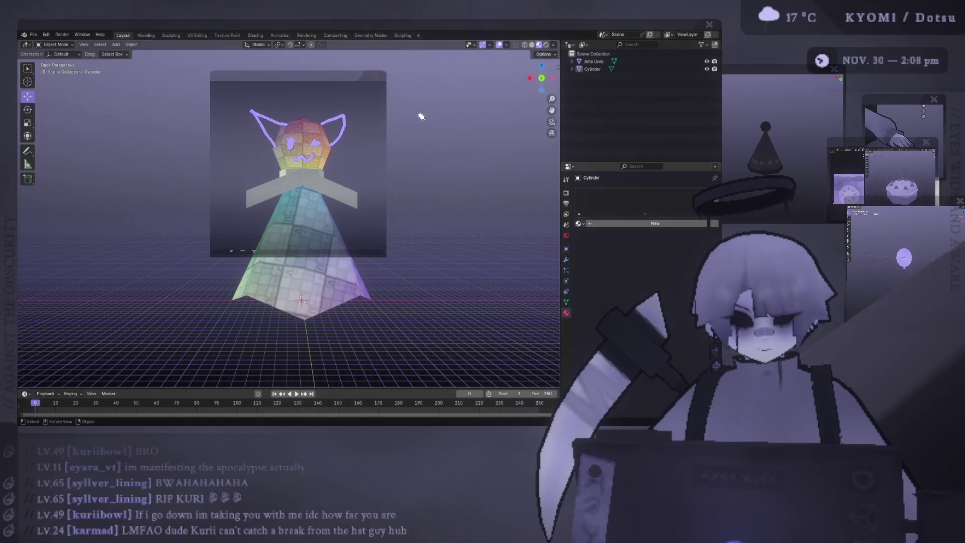
drag(252, 113, 271, 143)
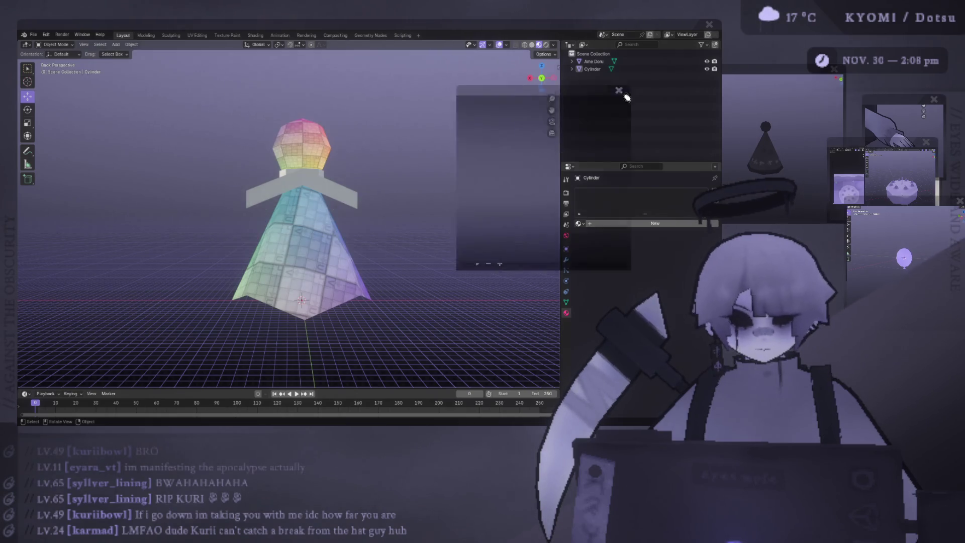
Move the reference image window off to the right, clear of the model.
drag(344, 91, 784, 105)
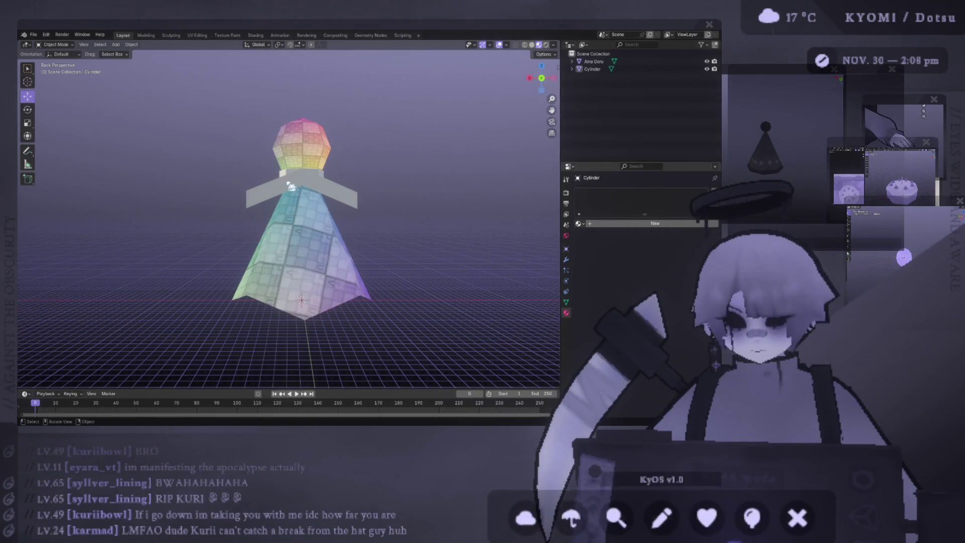
Show the doll in Back Orthographic with the grid floor hidden, then move Blender aside to reveal Photoshop.
key(KP_5)
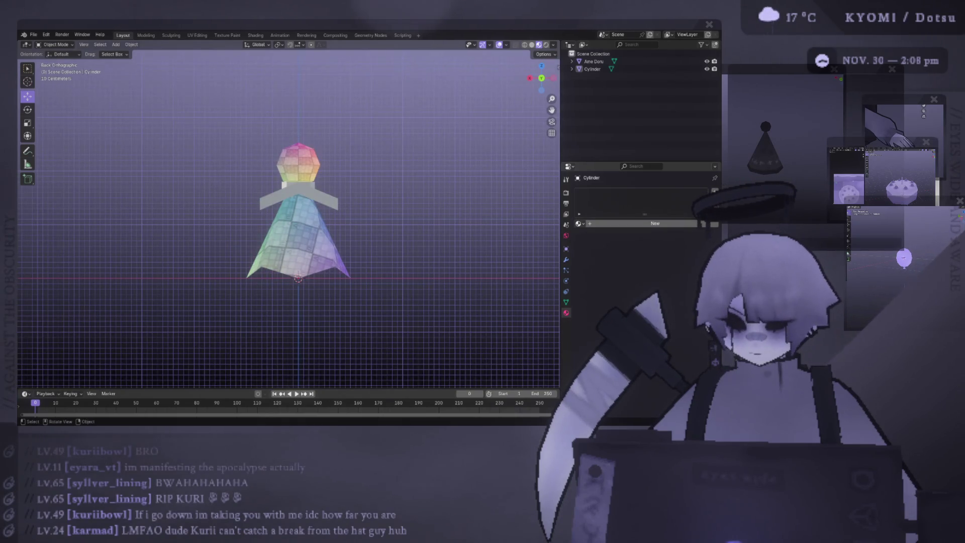
click(504, 46)
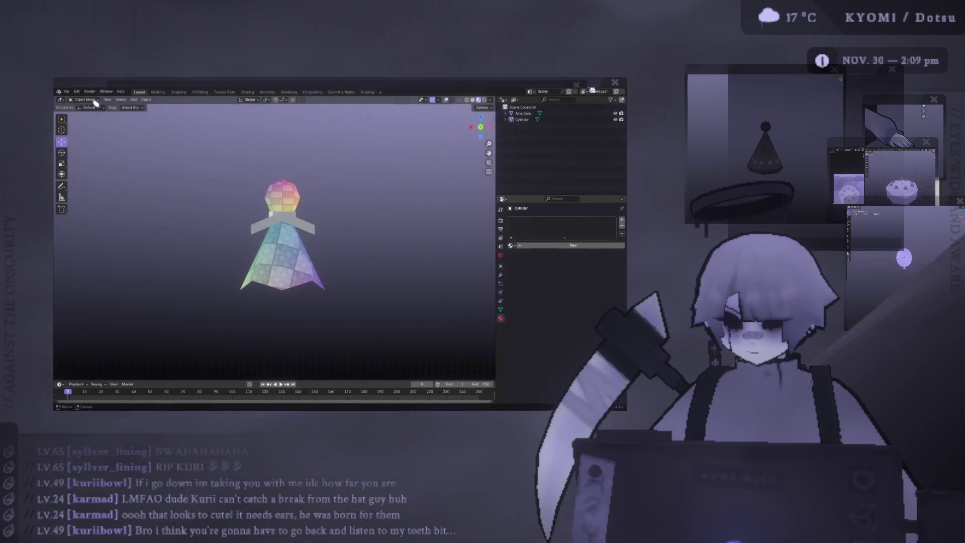
mouse_move(95, 90)
mouse_down()
mouse_move(199, 125)
mouse_move(263, 57)
mouse_move(155, 23)
mouse_up()
Bring Photoshop forward, zoom in on the colour palette document, and return to the doll render document.
click(127, 94)
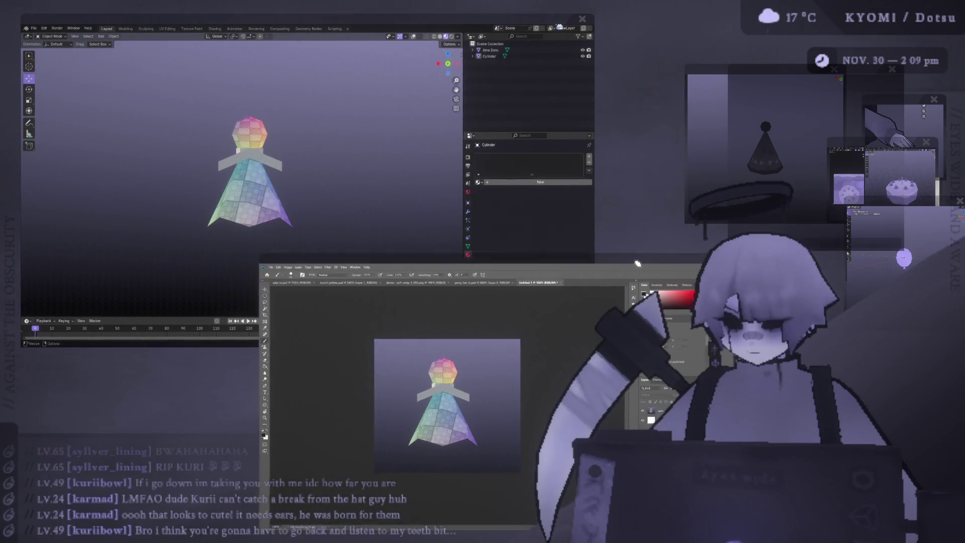
drag(528, 349, 392, 99)
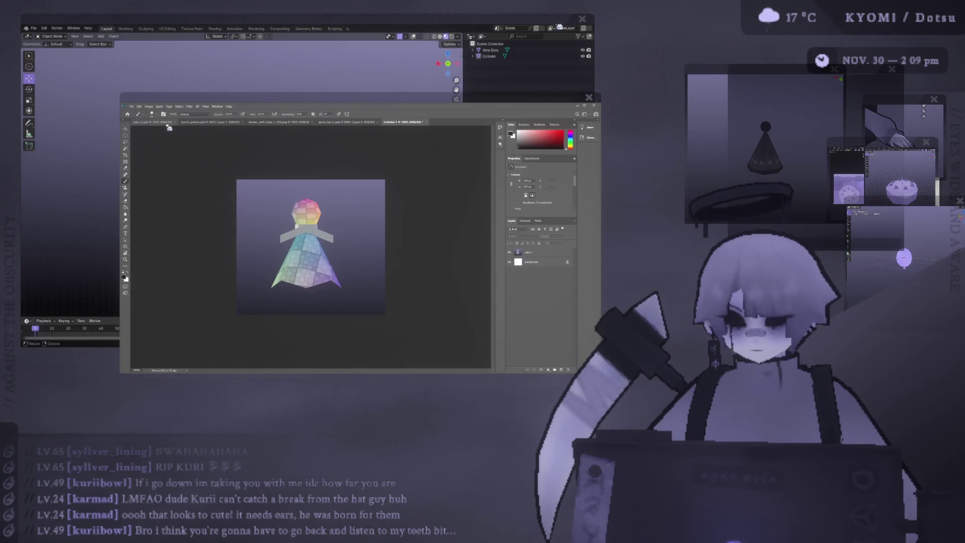
click(281, 123)
click(211, 122)
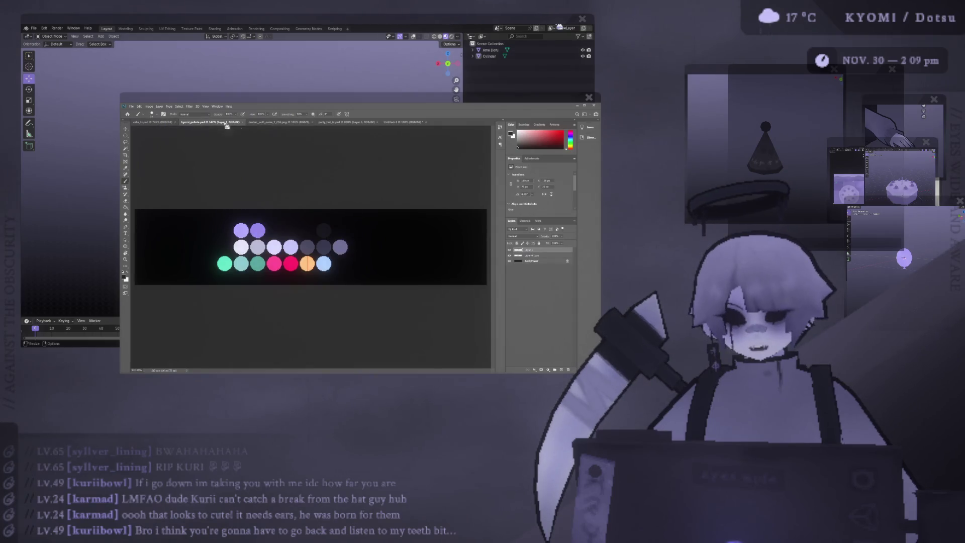
key(ctrl+plus)
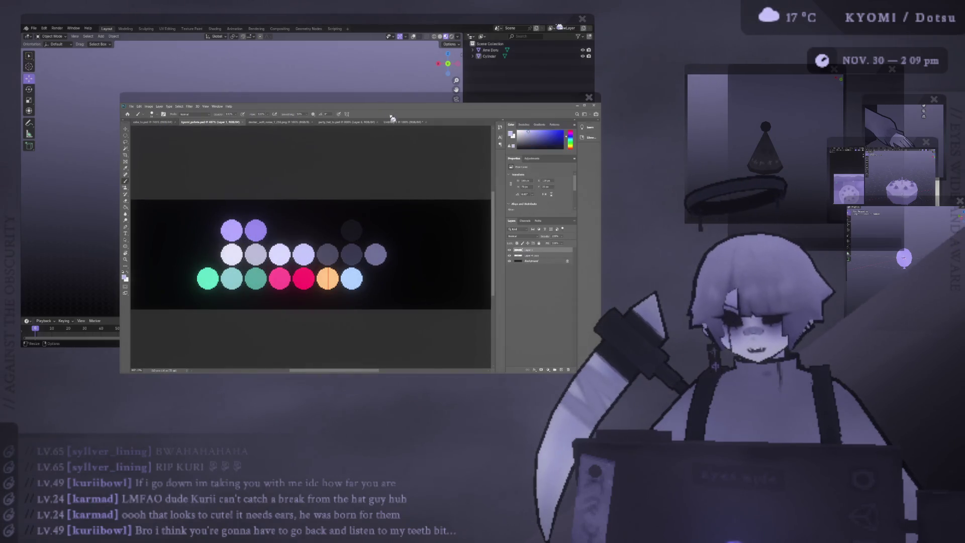
click(404, 122)
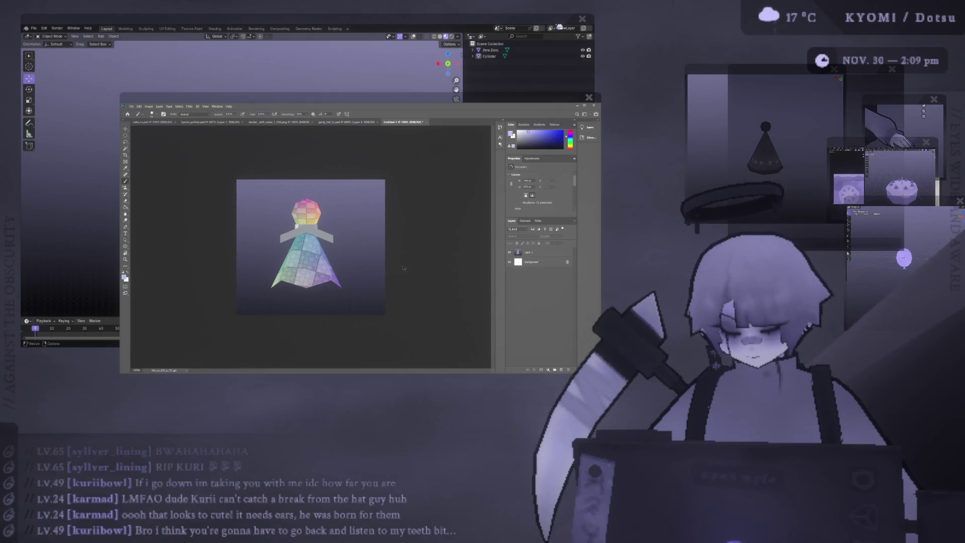
Add two new blank layers above the doll render.
key(ctrl+shift+n)
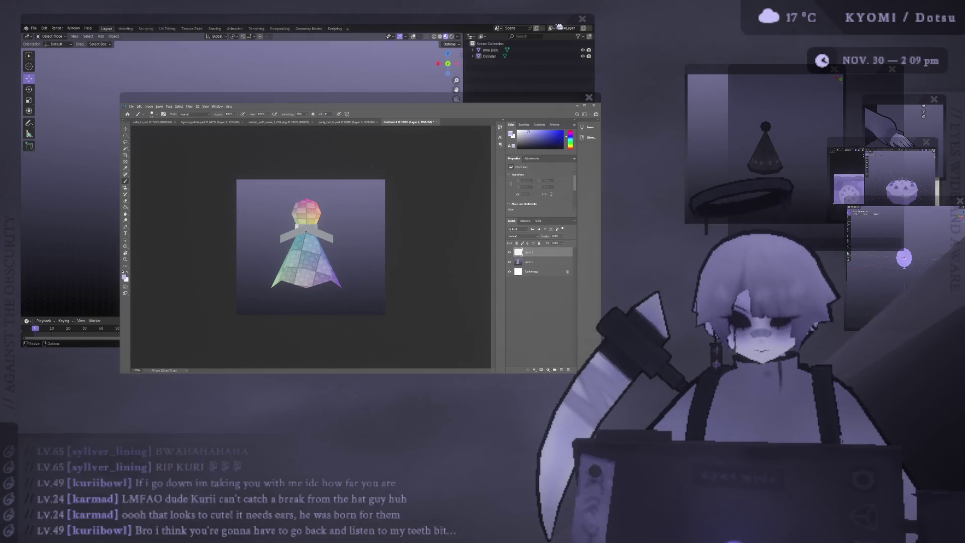
alt+scroll(305, 231, up, 1)
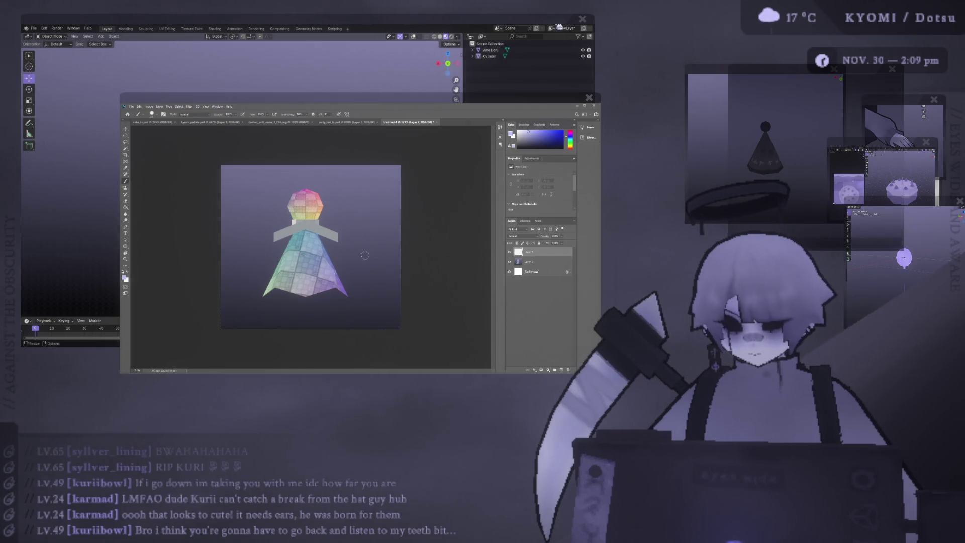
key(ctrl+j)
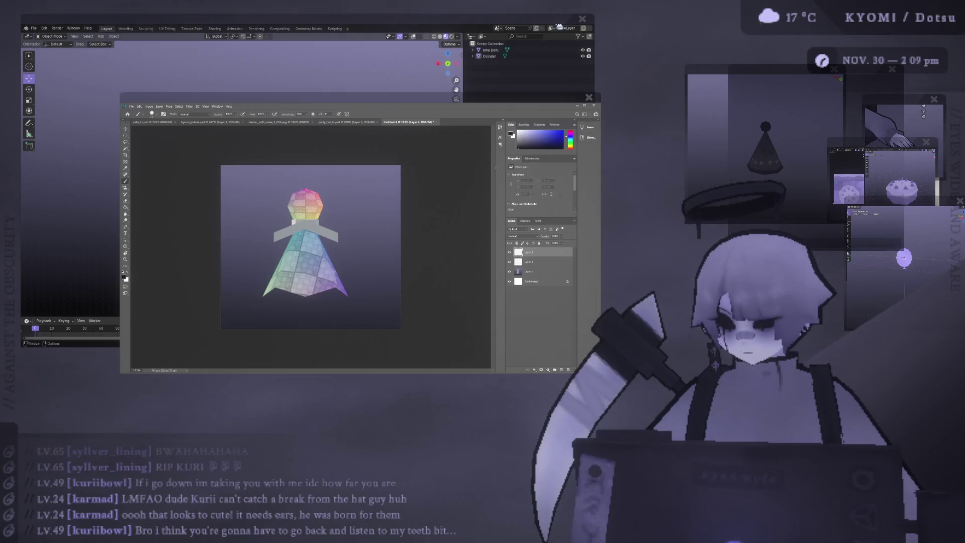
Fill the new layer with black and adjust it to a dark grey.
key(alt+Delete)
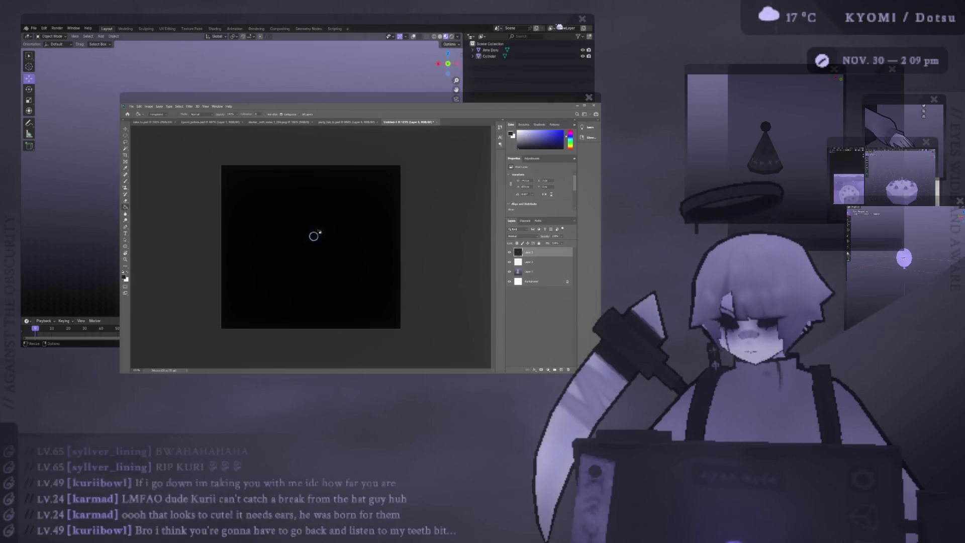
key(ctrl+z)
key(ctrl+shift+z)
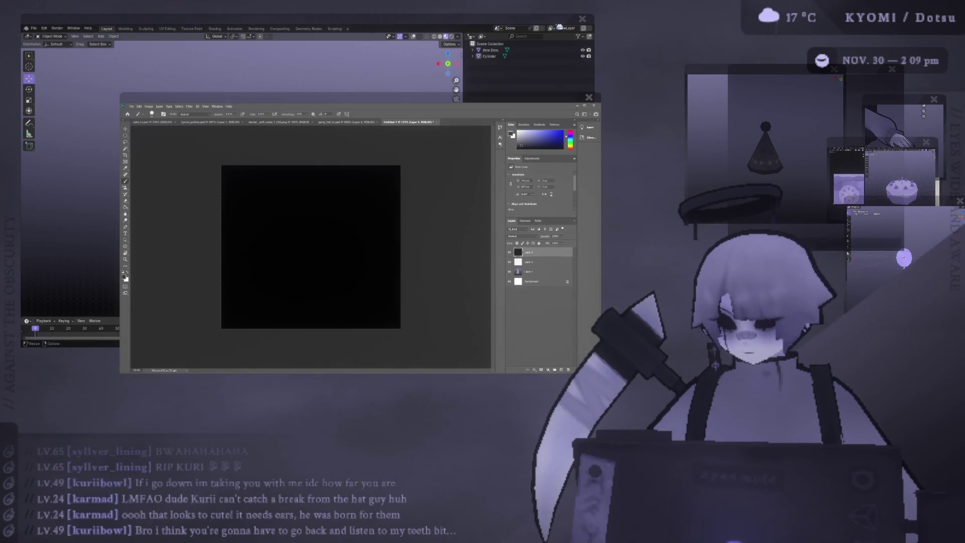
key(ctrl+z)
key(ctrl+shift+z)
key(ctrl+z)
alt+scroll(281, 213, up, 2)
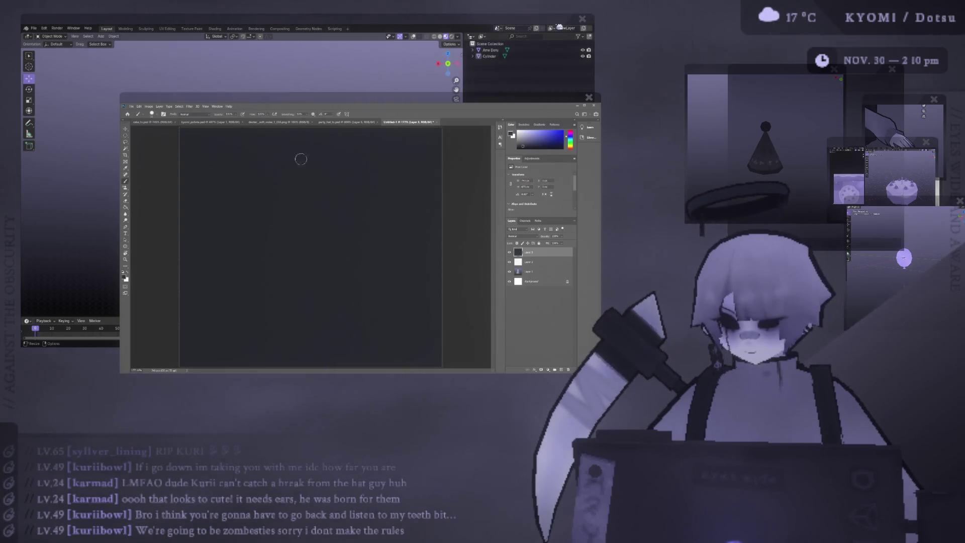
Sample a light lavender from the palette document and dab a round head on the Untitled-1 canvas.
click(204, 124)
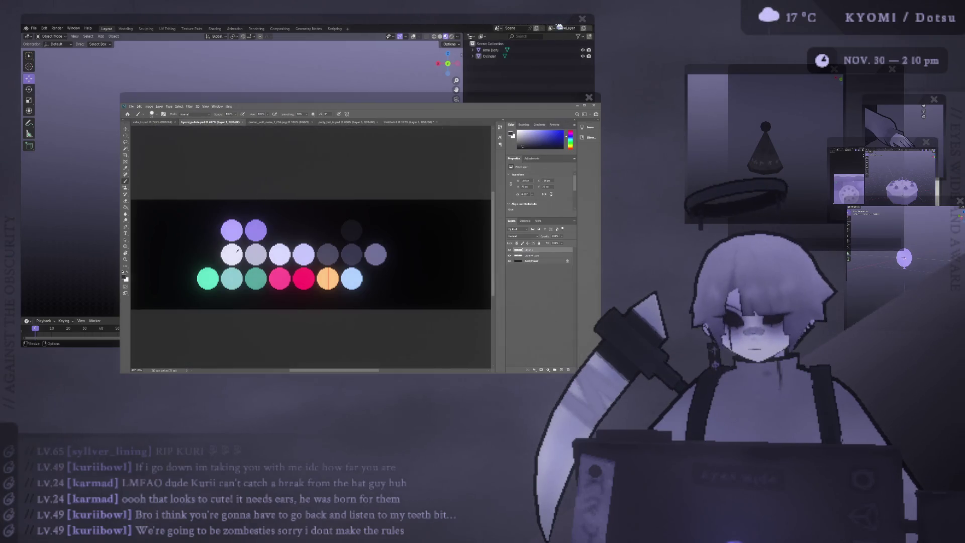
alt+click(290, 252)
click(411, 122)
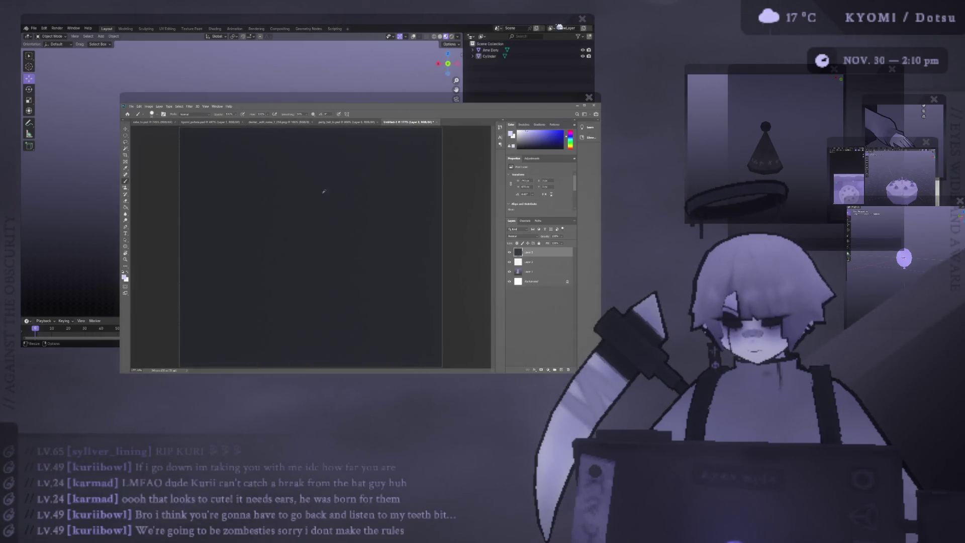
click(313, 205)
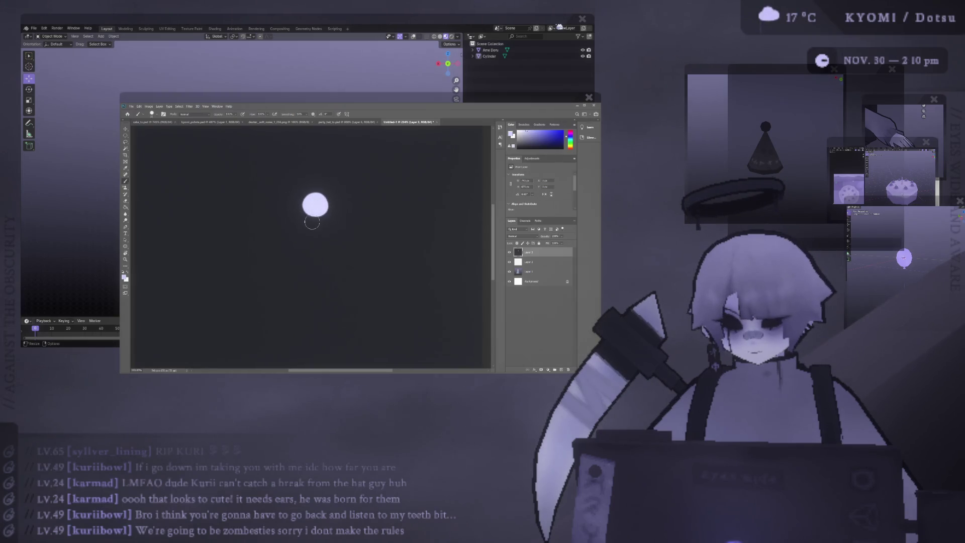
Paint the doll's body below the head, undoing misshapen strokes to retry.
mouse_move(313, 207)
mouse_down()
mouse_move(296, 243)
mouse_move(320, 247)
mouse_up()
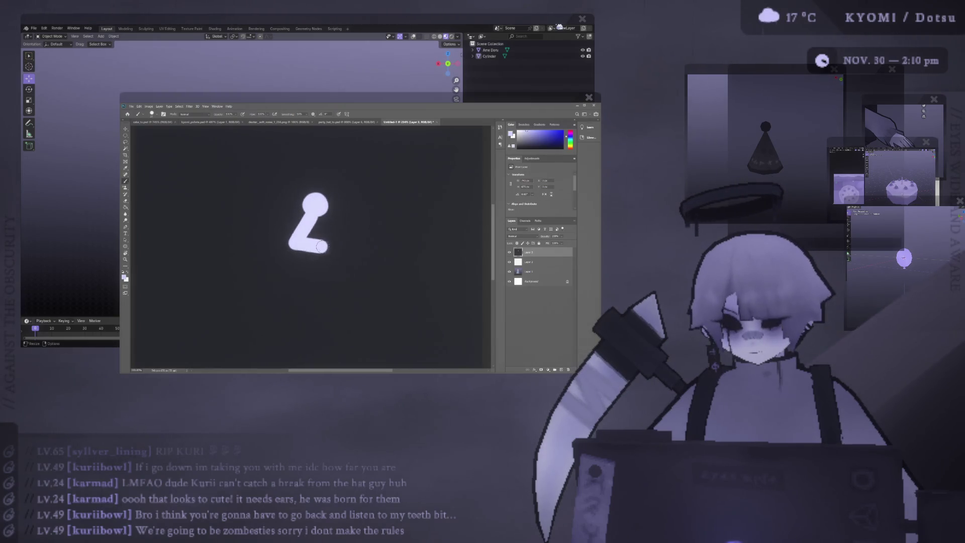
key(ctrl+z)
mouse_move(313, 211)
mouse_down()
mouse_move(309, 240)
mouse_move(328, 242)
mouse_move(302, 245)
mouse_move(331, 245)
mouse_move(316, 219)
mouse_move(316, 234)
mouse_up()
key(ctrl+z)
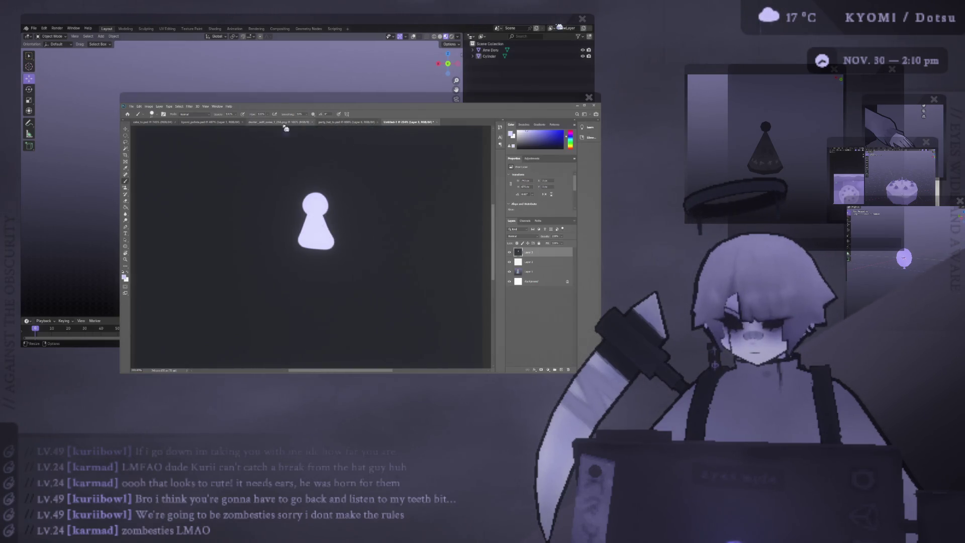
Browse the party hat and colour palette documents, then return to the white-pawn sketch.
click(348, 121)
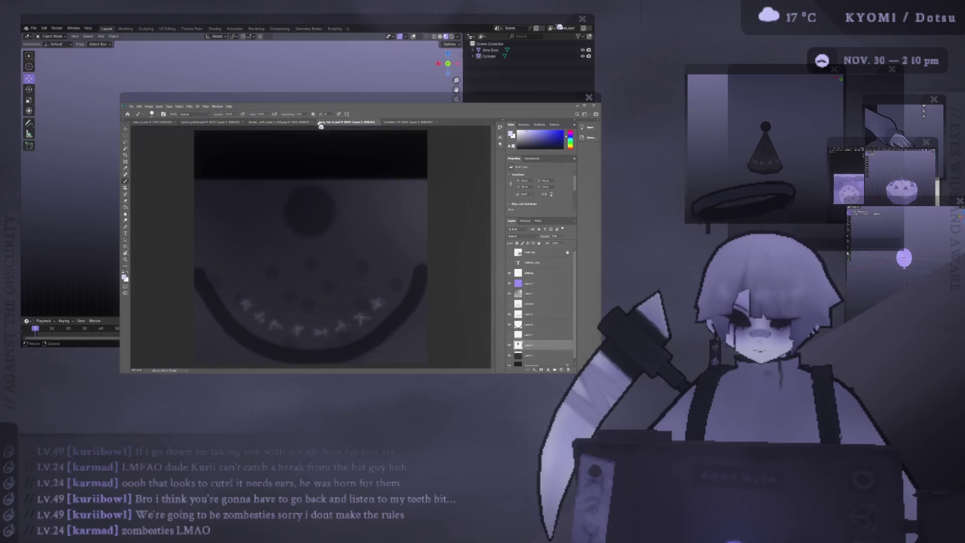
click(278, 121)
click(211, 121)
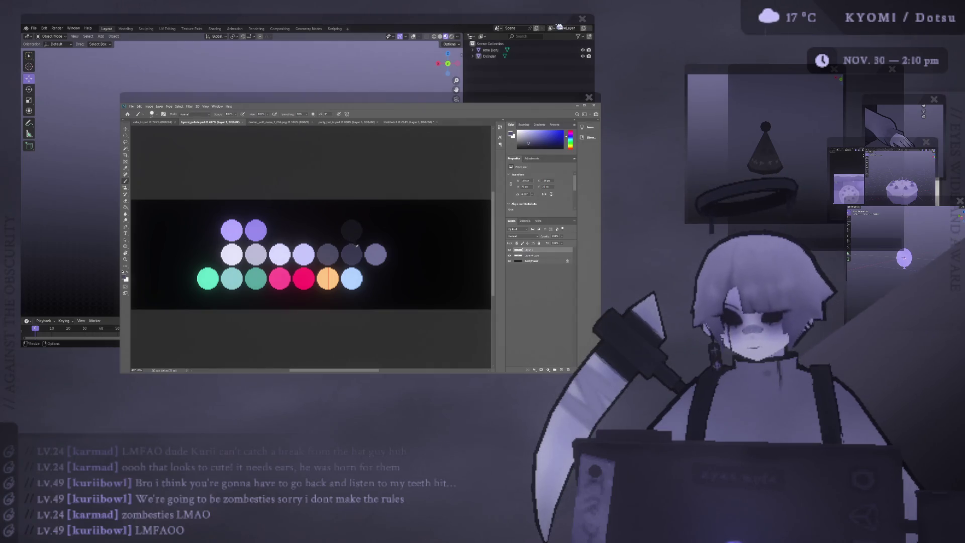
click(411, 121)
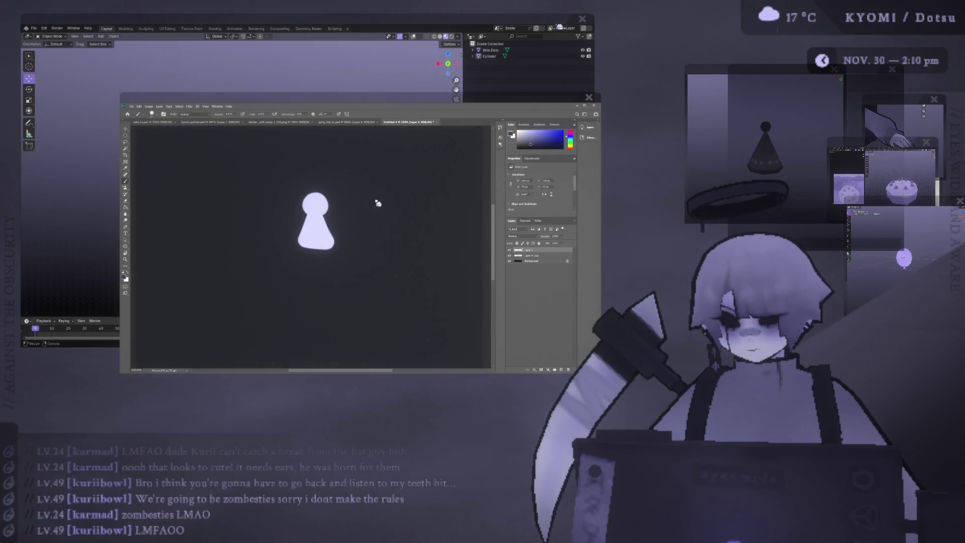
Paint a dark pawn-shaped doll left of the white one and a purple scarf across it.
drag(377, 205, 388, 205)
key(ctrl+z)
mouse_move(258, 201)
mouse_down()
mouse_move(264, 237)
mouse_move(258, 215)
mouse_up()
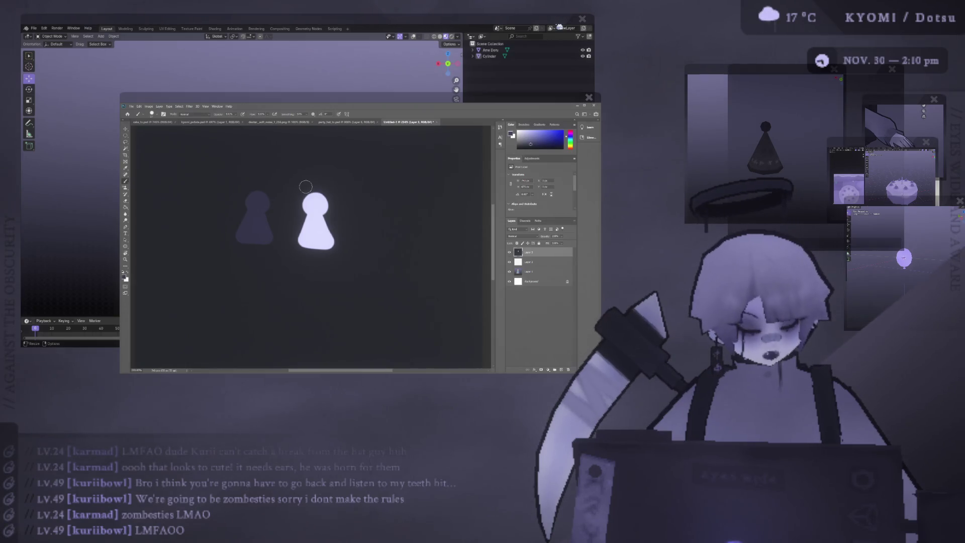
key(ctrl+Tab)
key(ctrl+Tab)
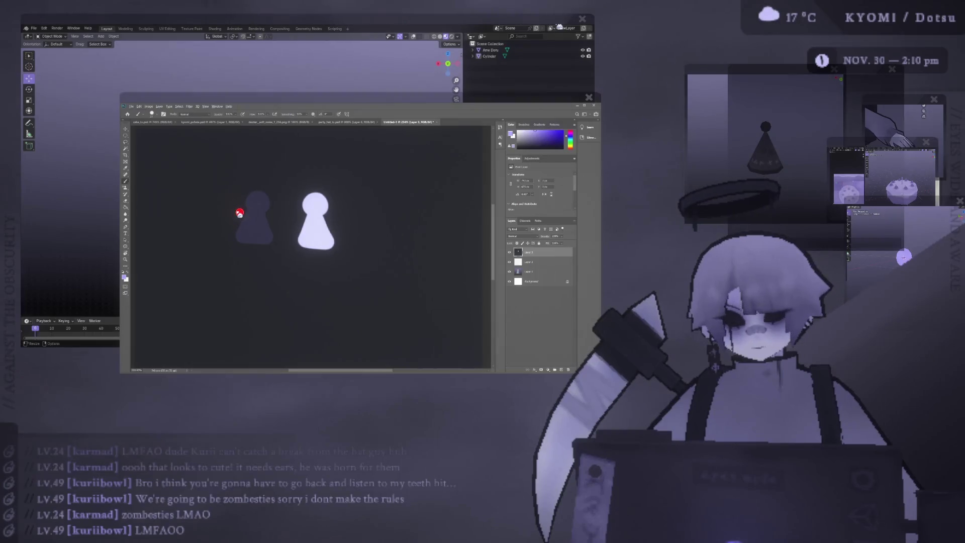
scroll(247, 212, up, 2)
mouse_move(250, 209)
mouse_down()
mouse_move(280, 213)
mouse_move(251, 226)
mouse_move(270, 230)
mouse_up()
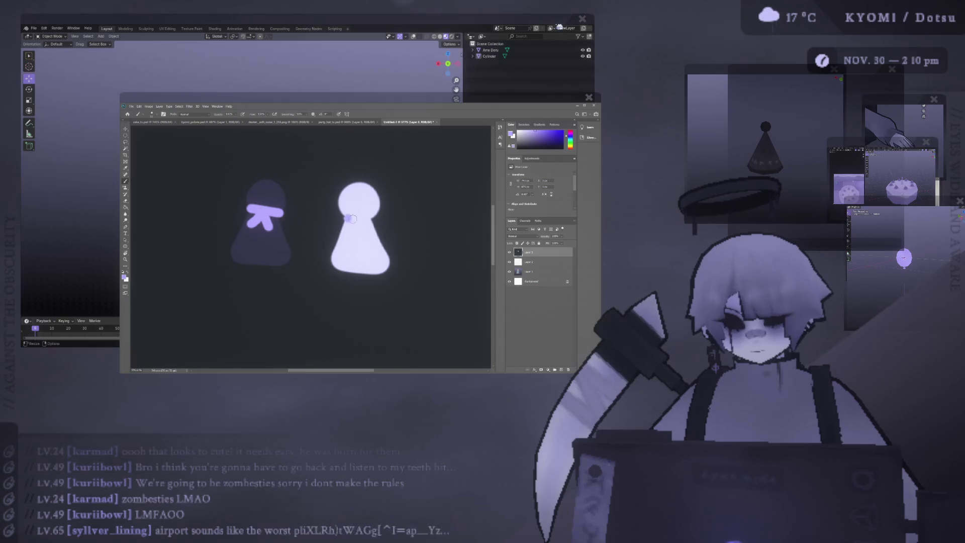
scroll(360, 226, down, 2)
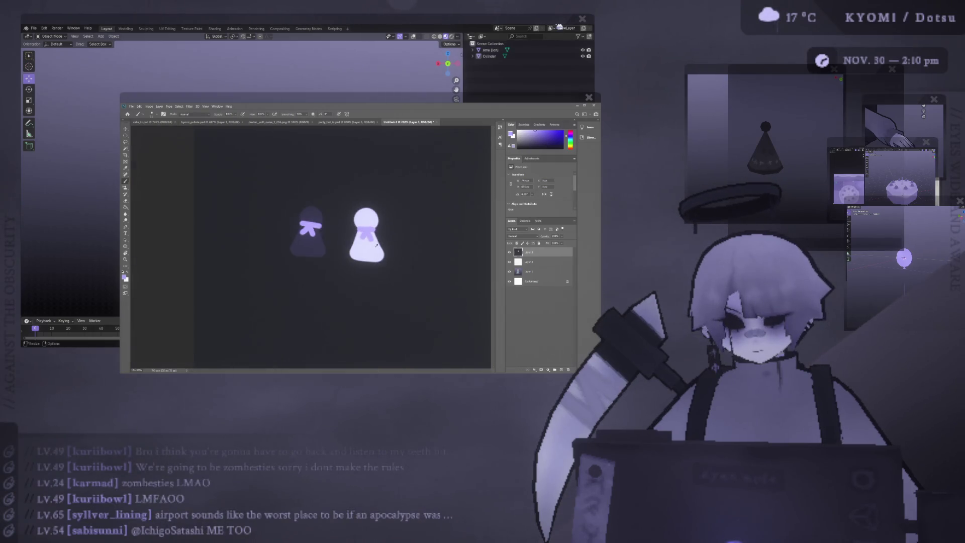
scroll(358, 233, down, 2)
scroll(313, 214, up, 1)
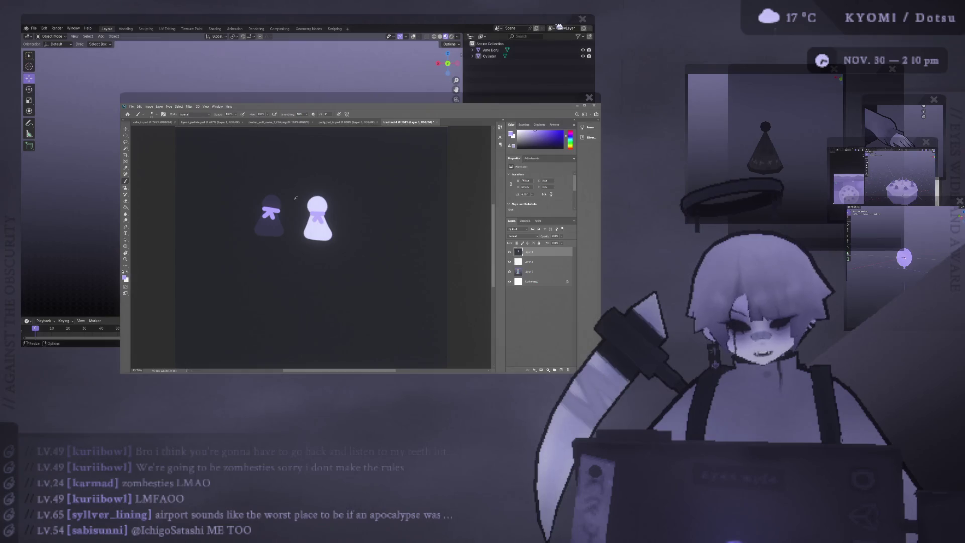
scroll(325, 219, up, 1)
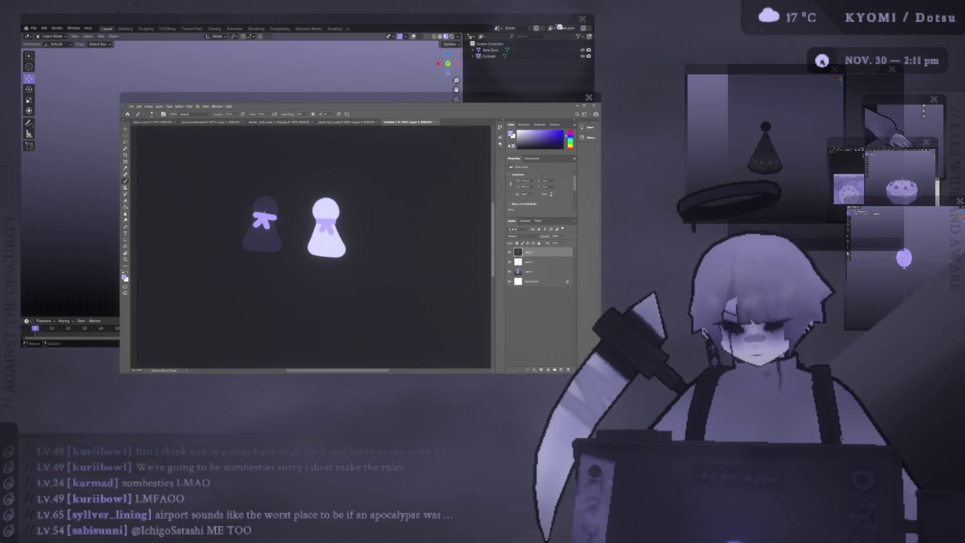
scroll(345, 226, up, 1)
scroll(346, 227, up, 1)
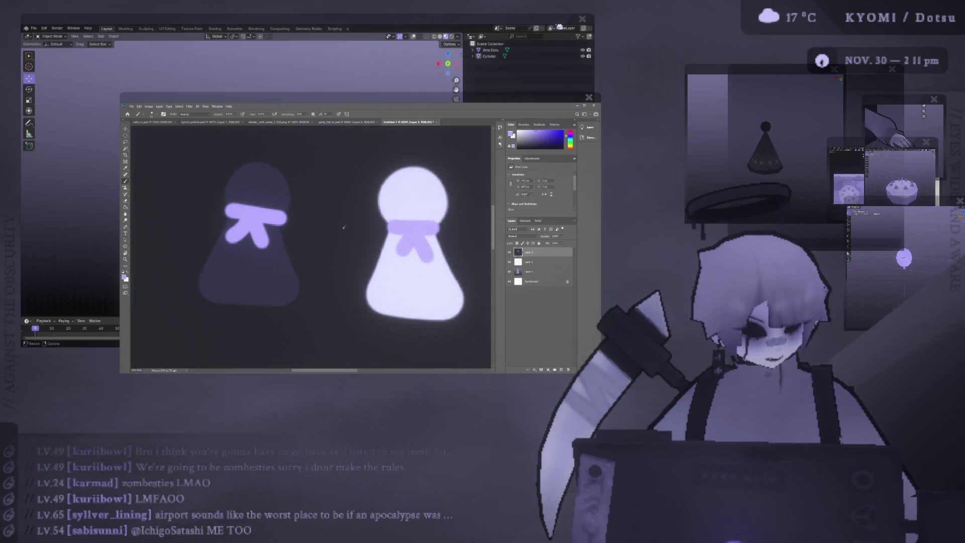
scroll(336, 233, down, 1)
scroll(336, 233, down, 1)
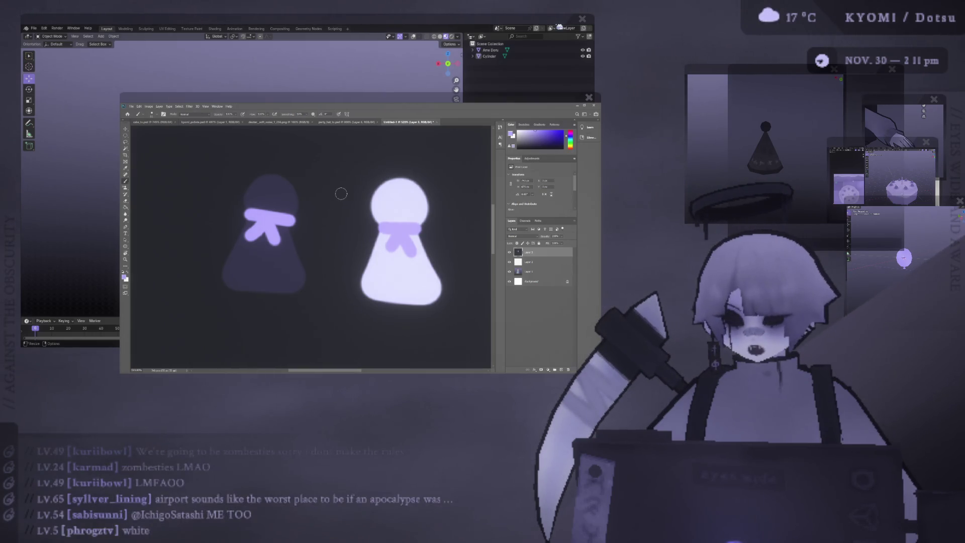
Paint a purple blob between the dolls, then undo it to leave the gap empty.
mouse_move(333, 230)
mouse_down()
mouse_move(339, 241)
mouse_move(351, 226)
mouse_move(347, 235)
mouse_up()
key(ctrl+z)
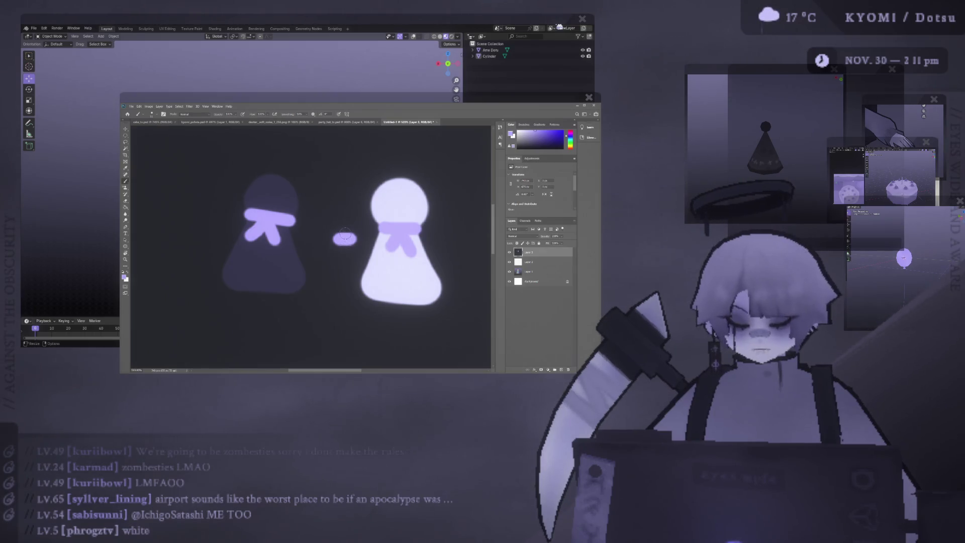
key(ctrl+z)
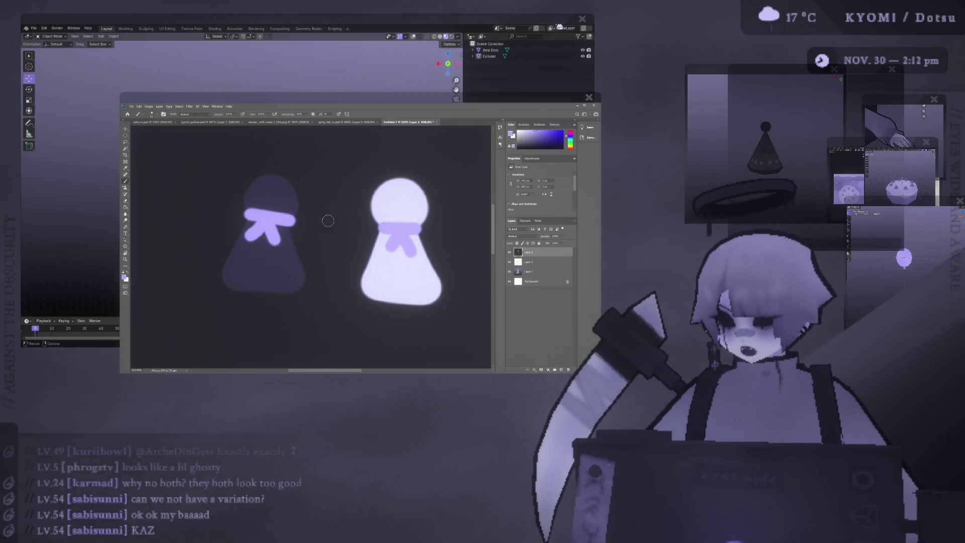
Dot an eye and draw a smile on the white doll, then a wavy frown on the dark doll.
click(387, 202)
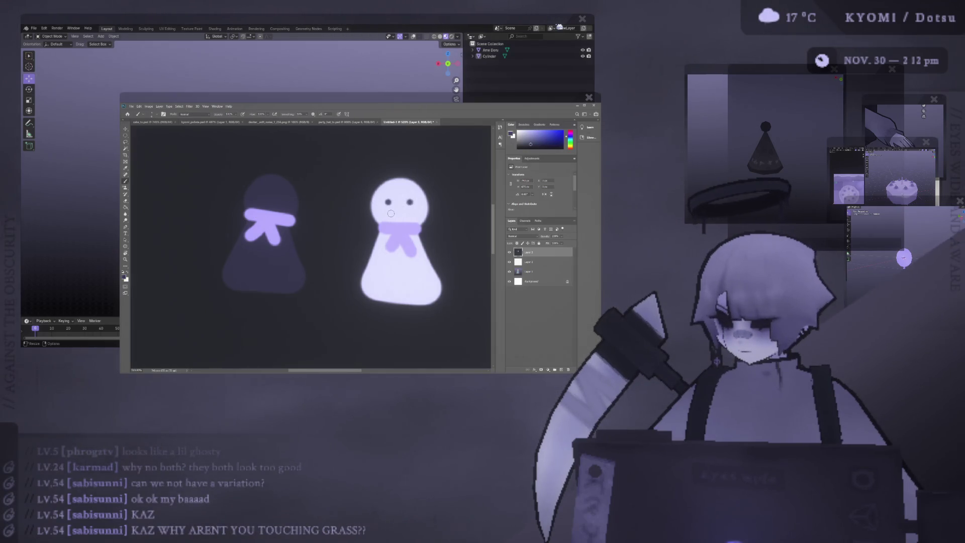
drag(389, 214, 415, 212)
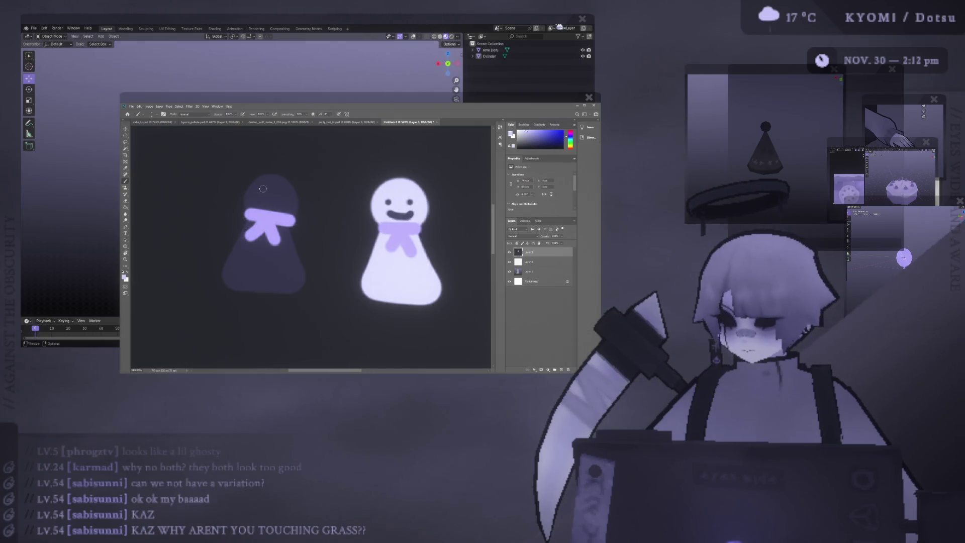
drag(258, 201, 283, 208)
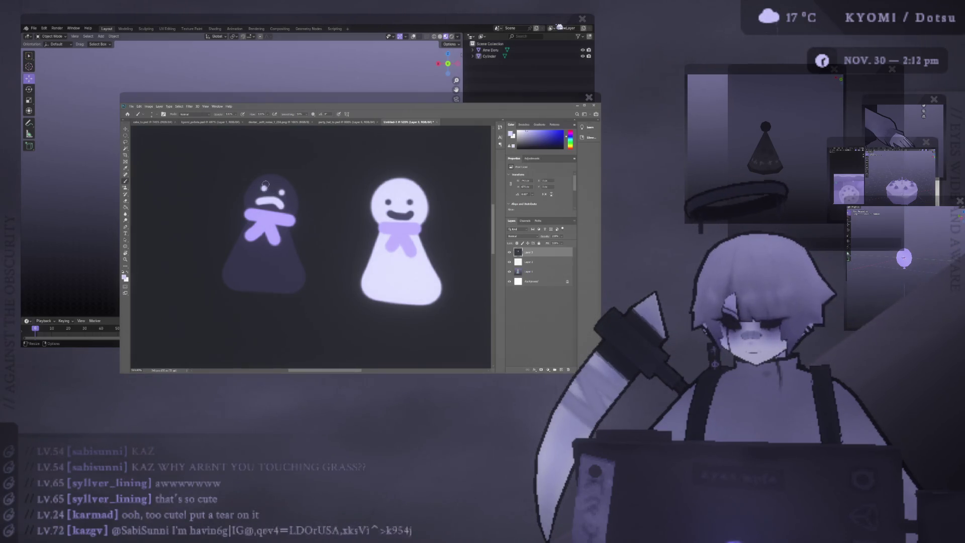
alt+scroll(260, 181, up, 2)
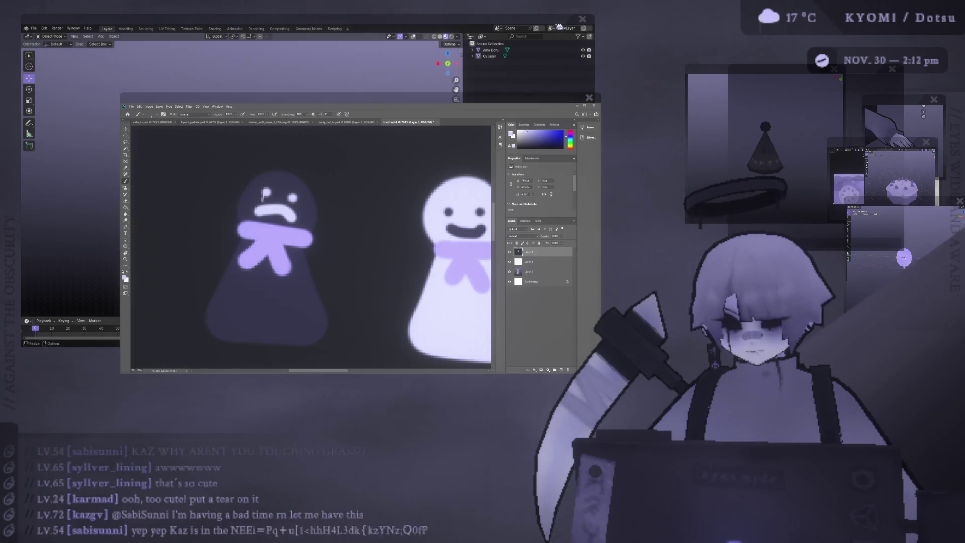
alt+scroll(263, 195, down, 2)
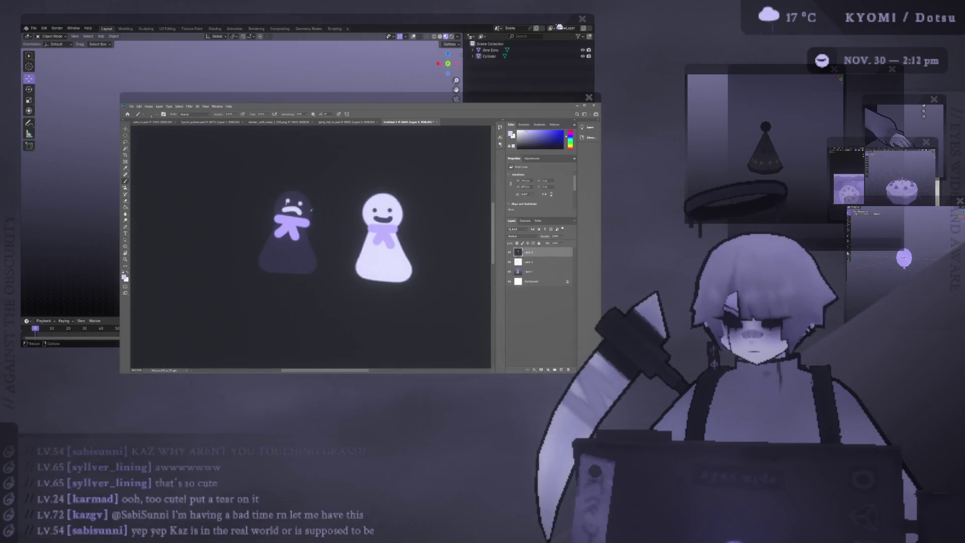
alt+scroll(362, 219, down, 1)
alt+scroll(382, 223, up, 1)
alt+scroll(362, 218, up, 1)
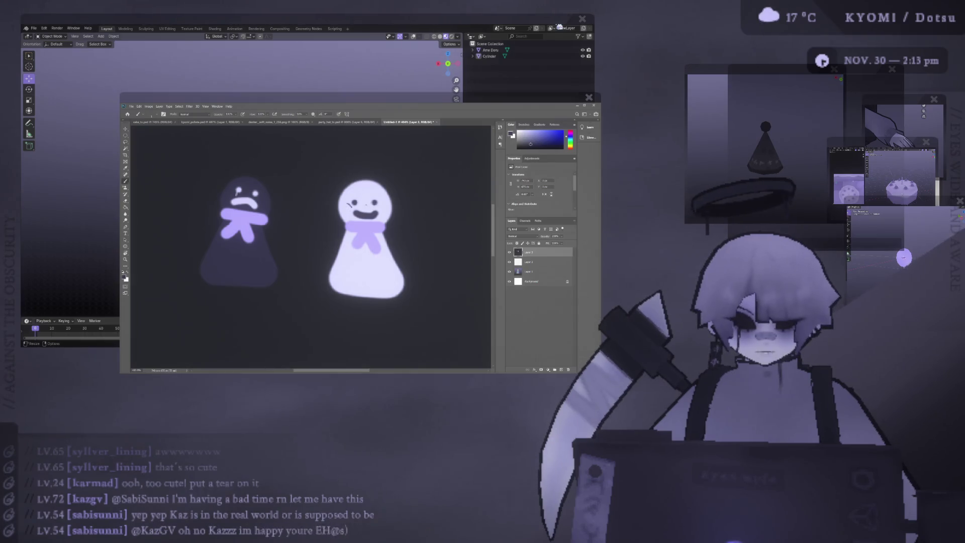
alt+scroll(380, 217, up, 2)
alt+scroll(379, 202, up, 1)
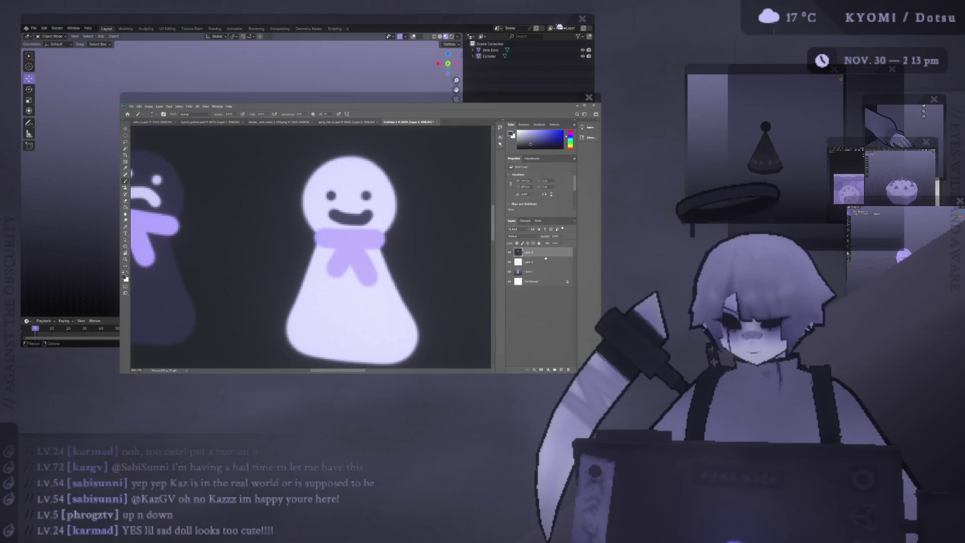
On a new layer, dab a round left cheek spot and a matching right one beside the smile.
key(ctrl+shift+n)
click(342, 201)
key(ctrl+z)
click(323, 207)
click(319, 205)
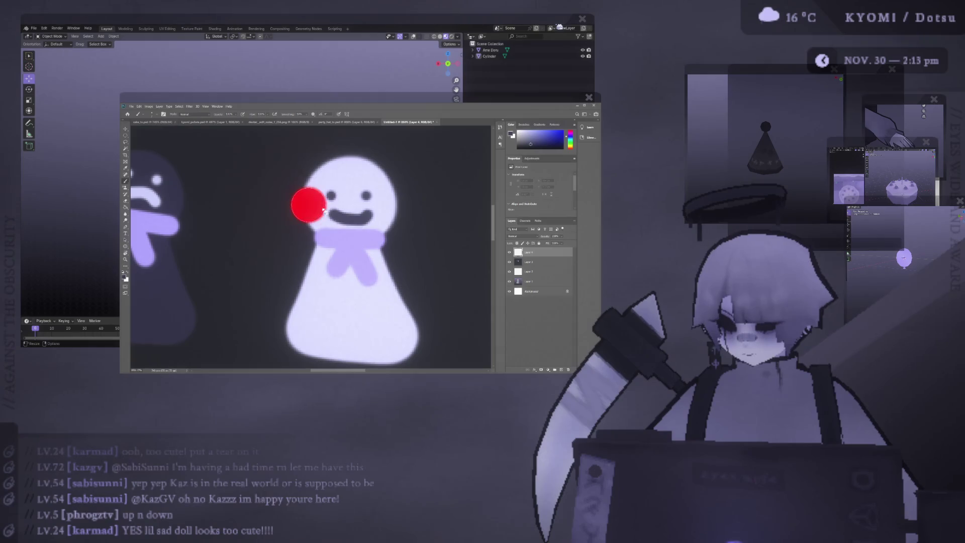
click(318, 206)
click(317, 207)
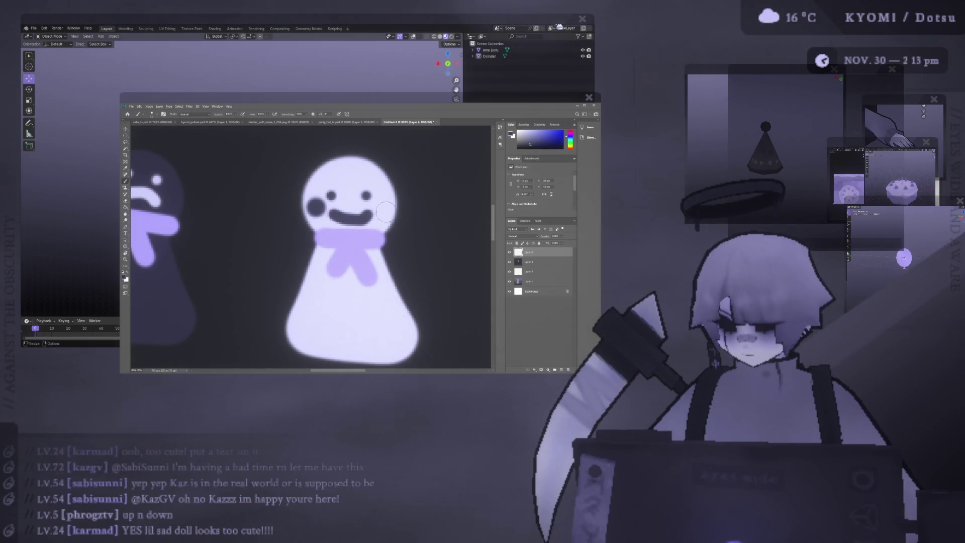
click(383, 208)
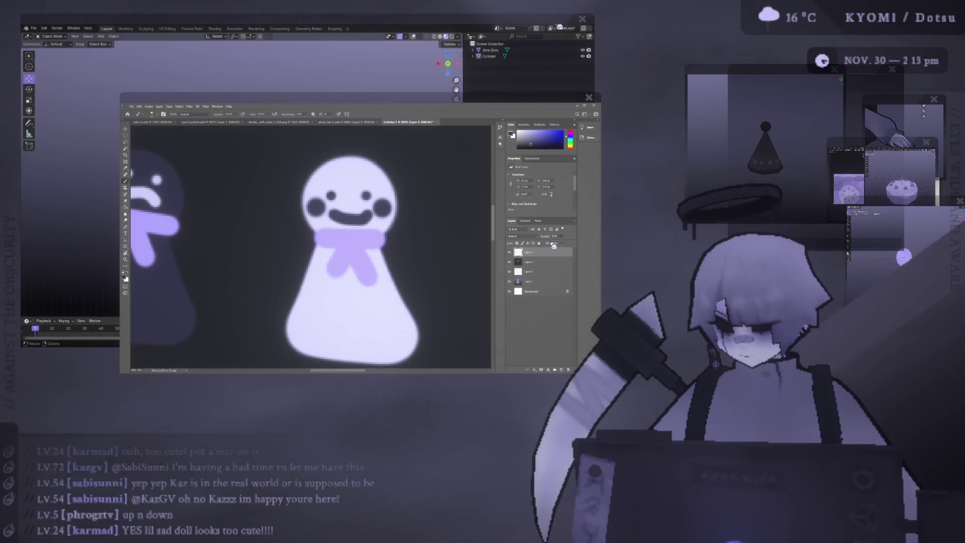
alt+scroll(340, 241, down, 3)
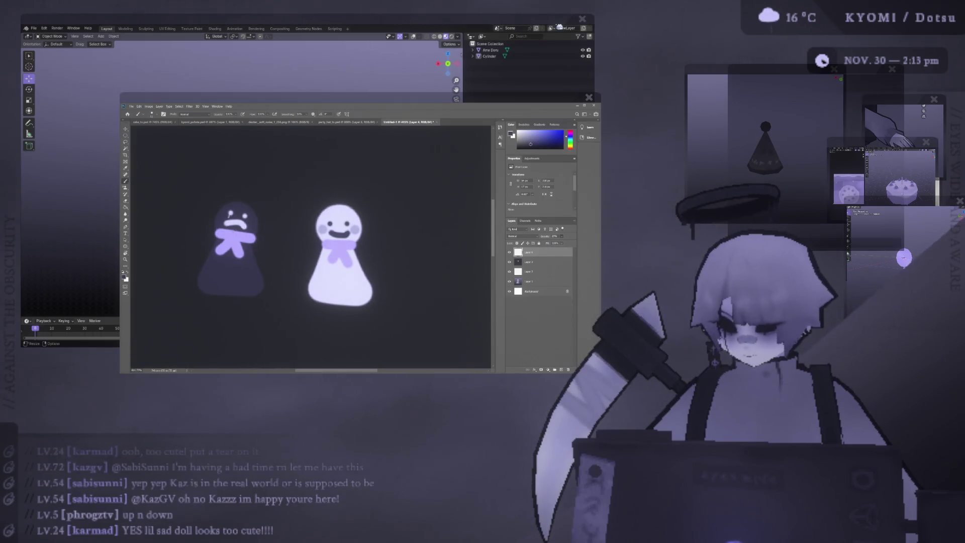
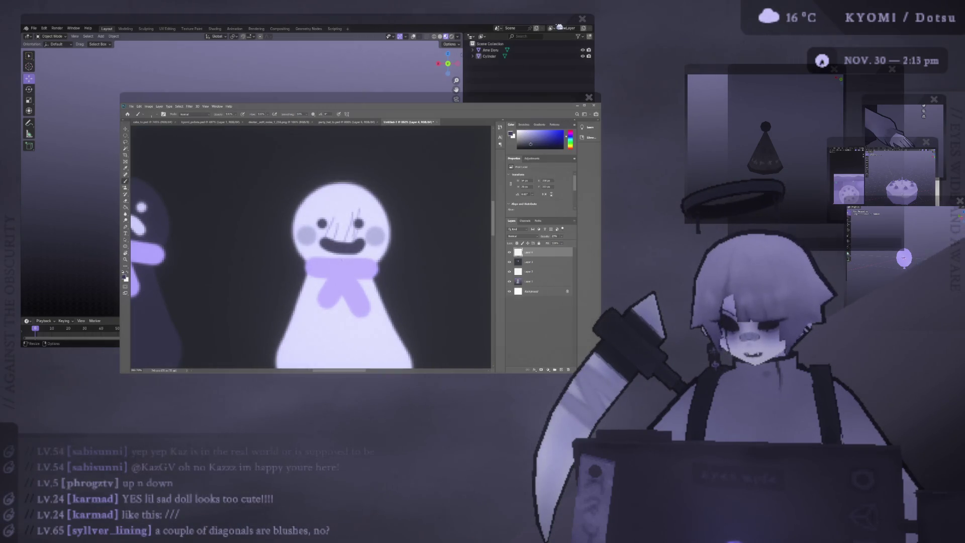
Undo the trial eye strokes, brush a test mark by the white doll's cheek and undo it.
key(ctrl+z)
key(ctrl+z)
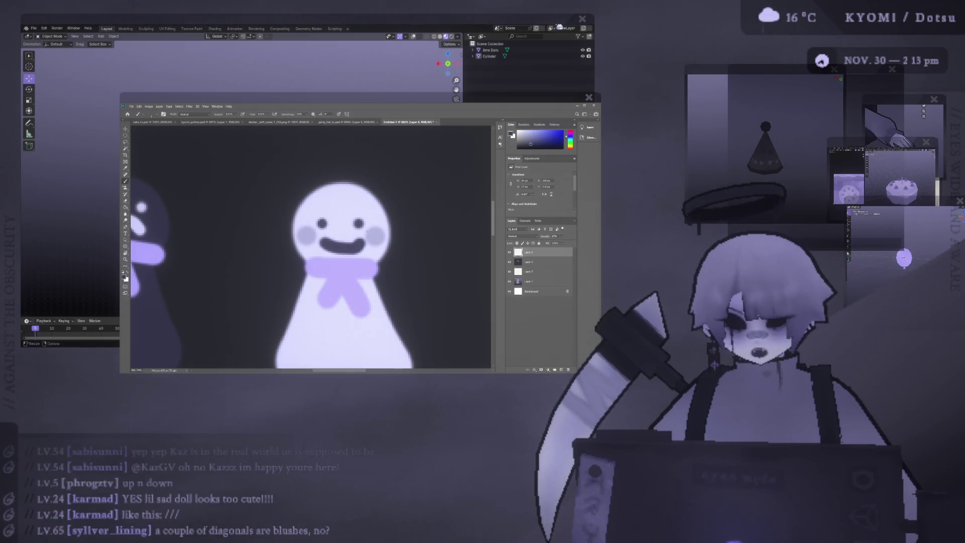
alt+scroll(316, 245, up, 2)
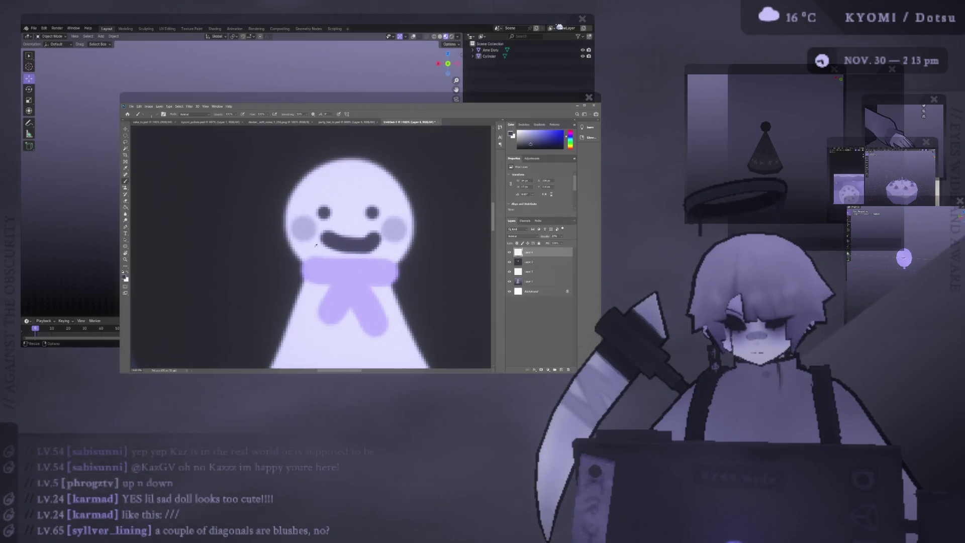
drag(322, 223, 315, 237)
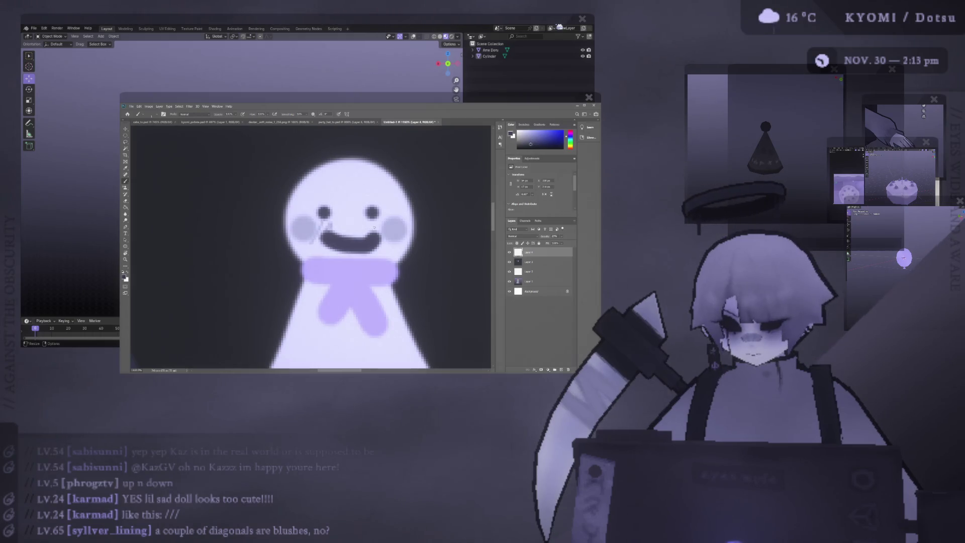
key(ctrl+z)
alt+scroll(372, 225, down, 2)
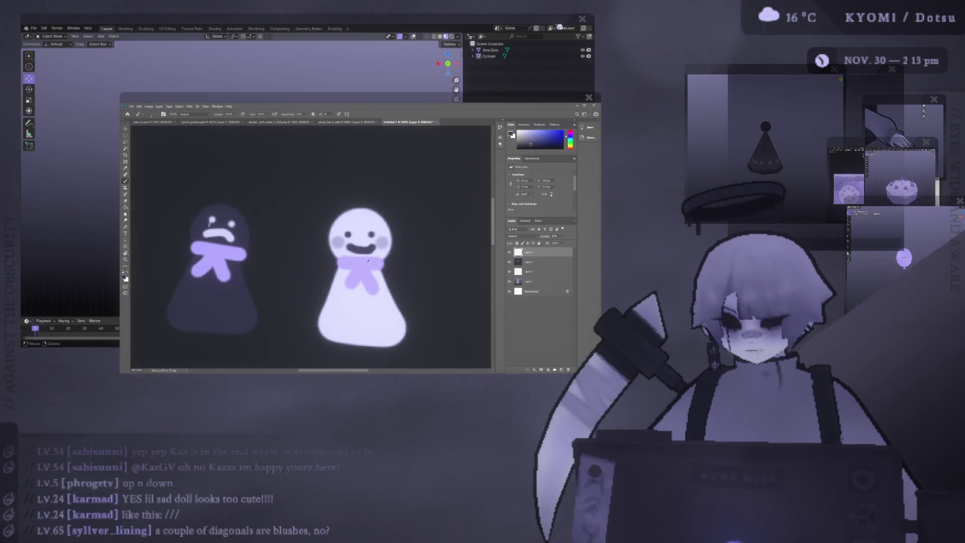
alt+scroll(373, 226, down, 1)
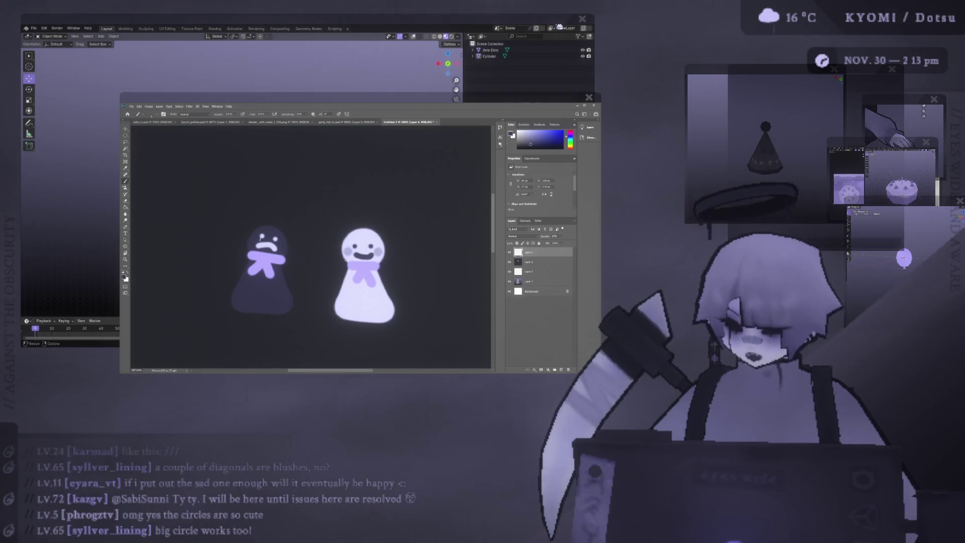
alt+scroll(338, 217, up, 2)
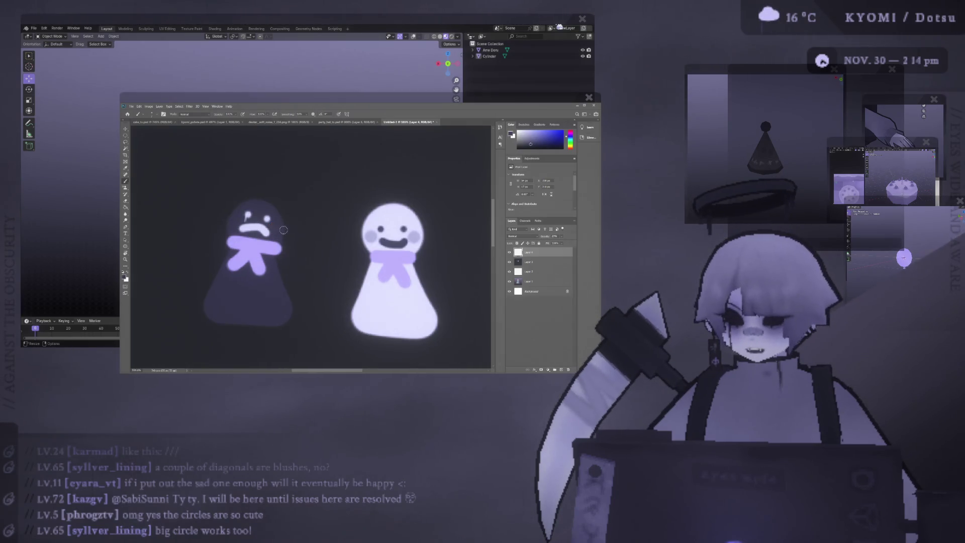
click(543, 262)
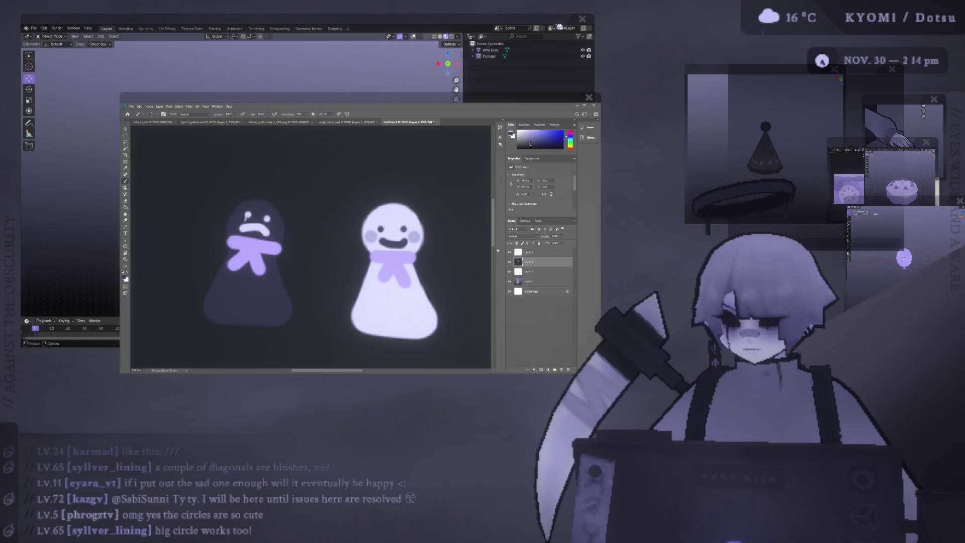
drag(280, 226, 362, 232)
key(ctrl+z)
drag(296, 231, 339, 230)
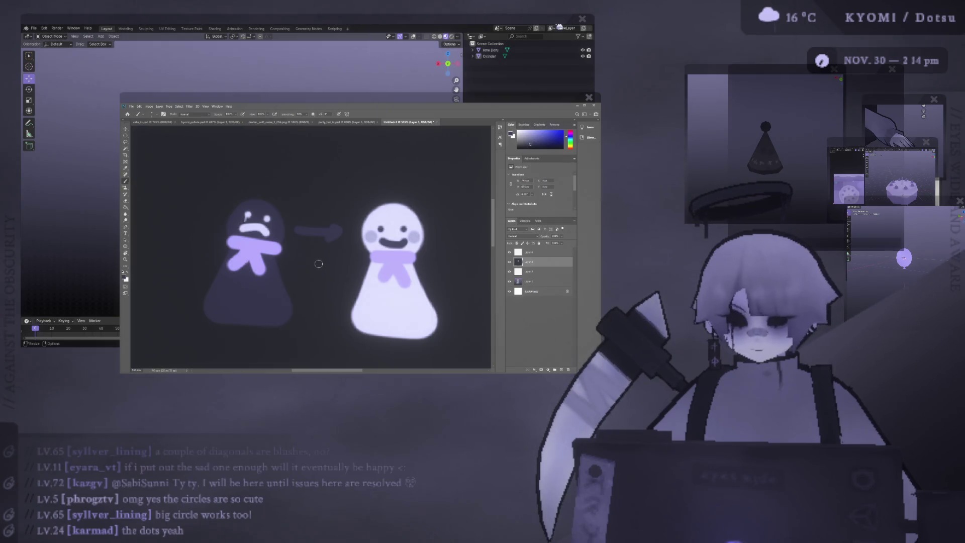
key(ctrl+z)
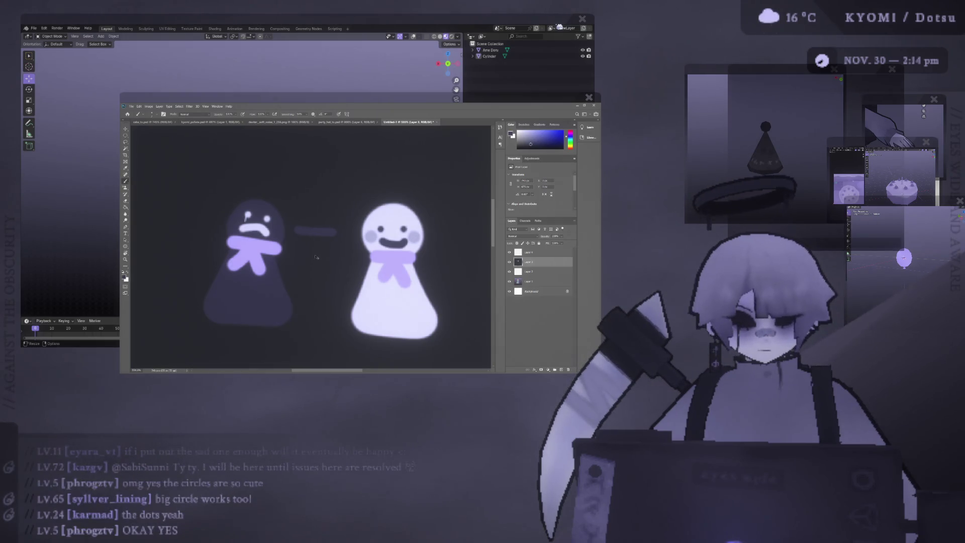
key(ctrl+z)
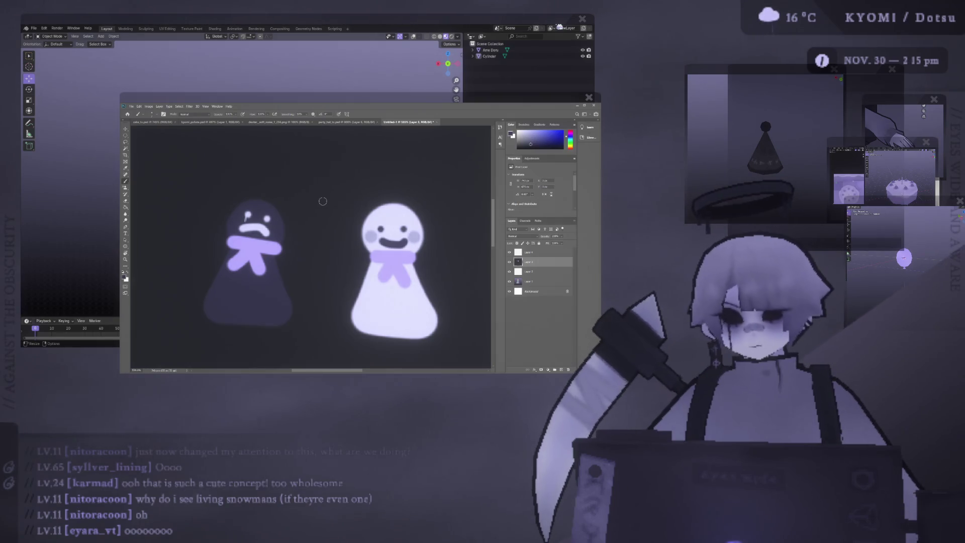
mouse_move(275, 206)
mouse_down()
mouse_move(285, 222)
mouse_move(233, 211)
mouse_up()
drag(370, 208, 364, 226)
drag(413, 202, 428, 225)
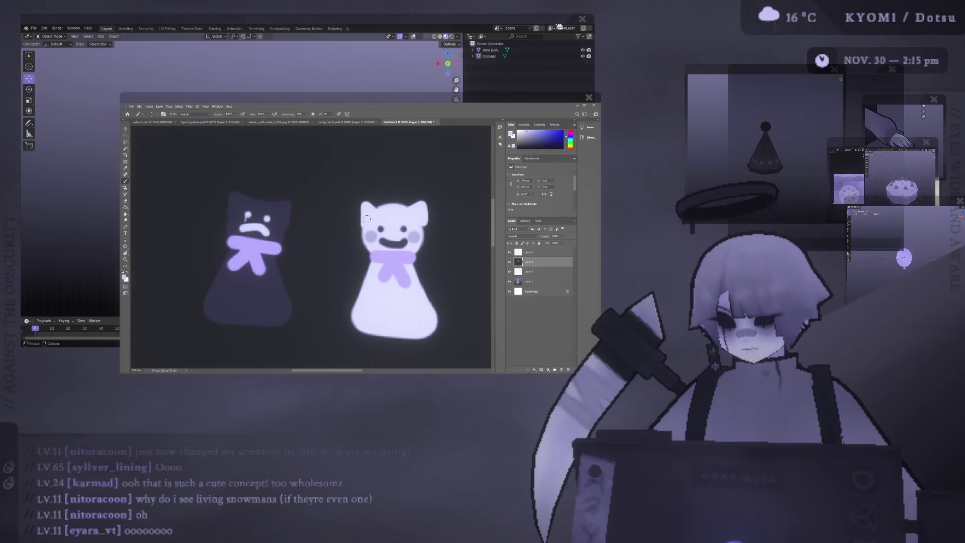
alt+scroll(421, 222, down, 3)
alt+scroll(434, 234, down, 3)
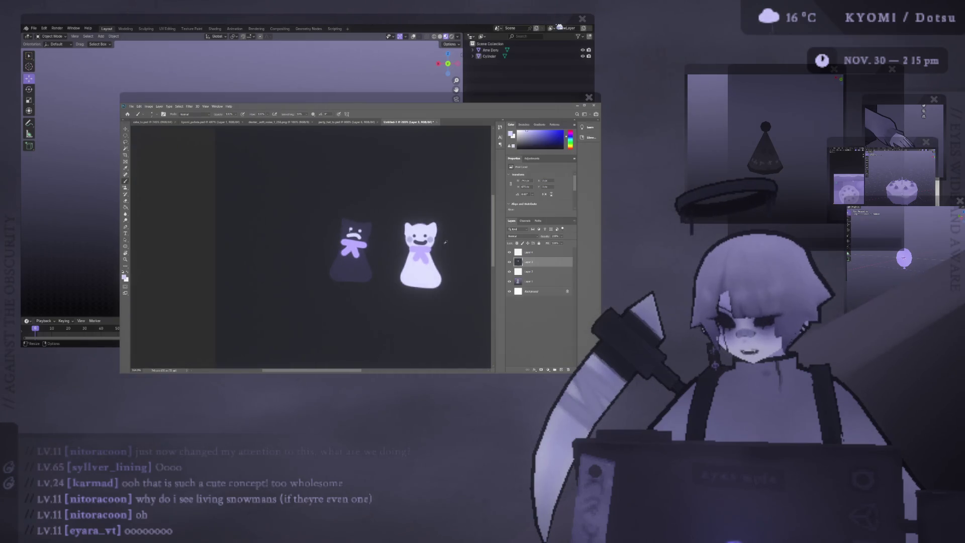
alt+scroll(445, 244, down, 2)
alt+scroll(445, 245, up, 3)
alt+scroll(377, 226, up, 3)
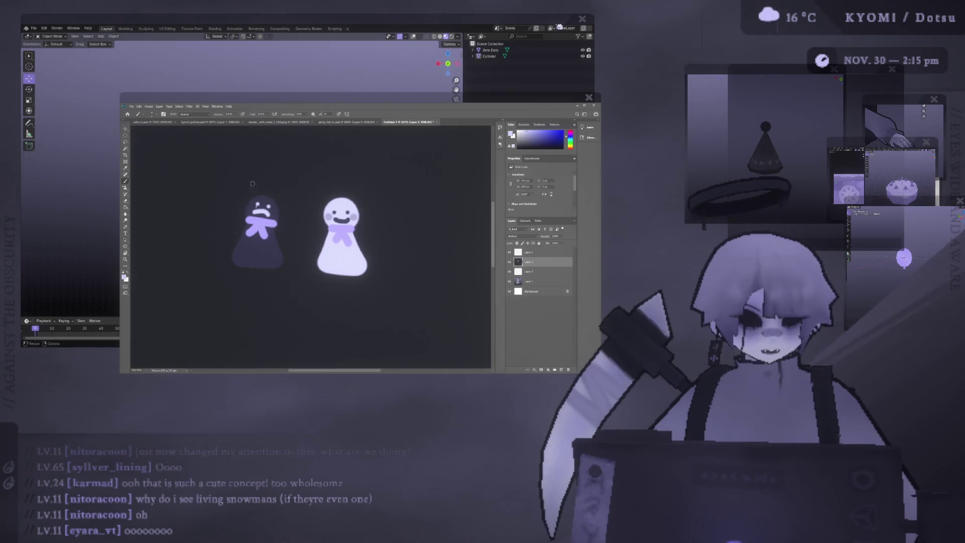
alt+scroll(273, 200, up, 4)
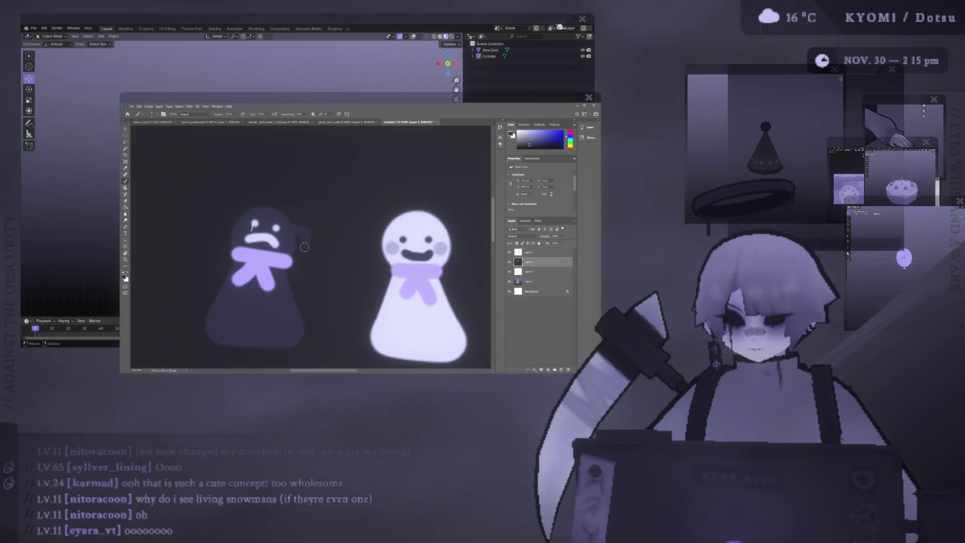
drag(242, 220, 229, 226)
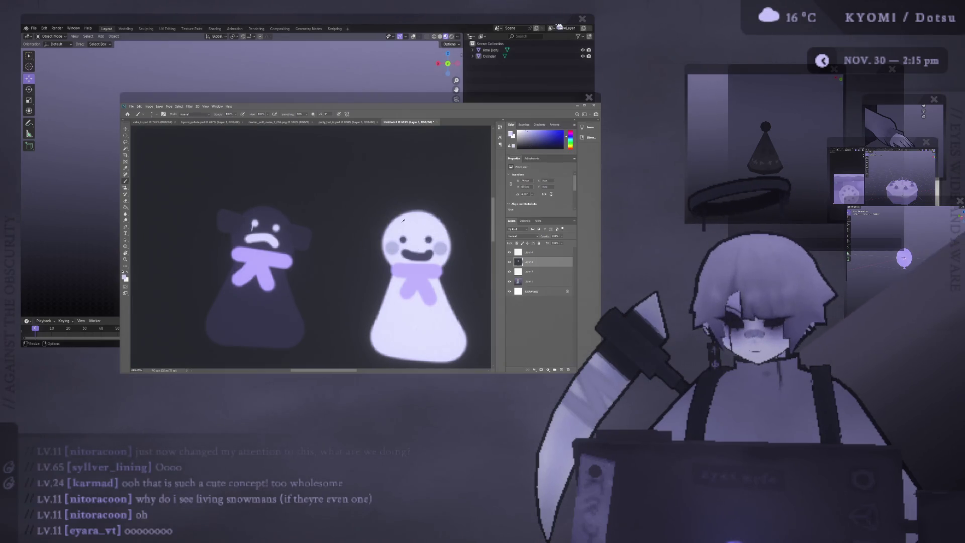
mouse_move(383, 212)
mouse_down()
mouse_move(392, 225)
mouse_move(448, 230)
mouse_up()
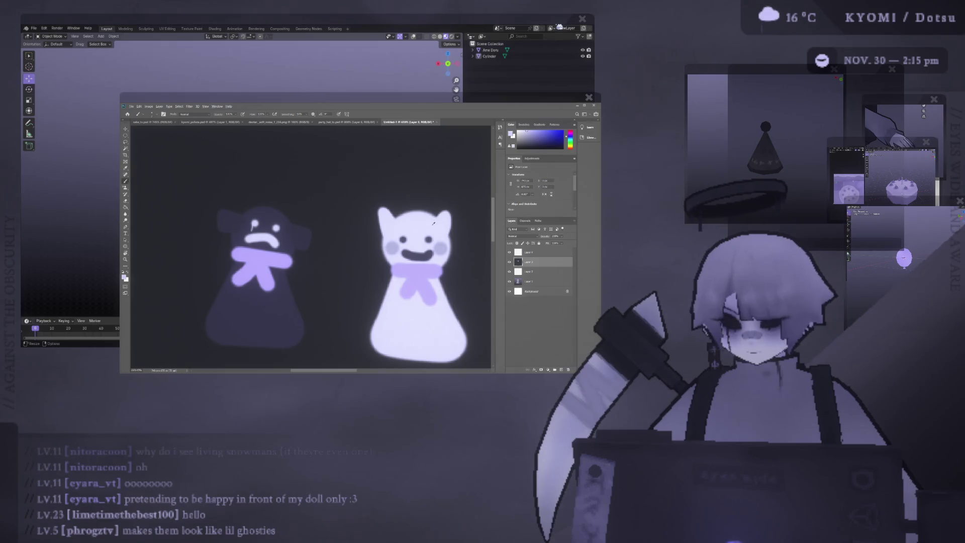
alt+scroll(438, 223, down, 2)
alt+scroll(437, 223, up, 1)
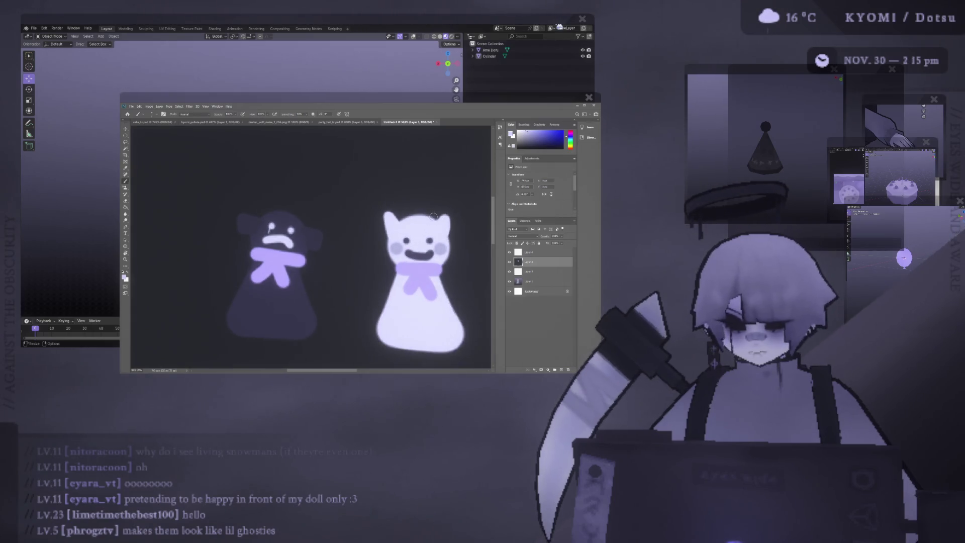
drag(386, 211, 388, 238)
drag(439, 215, 451, 235)
drag(384, 211, 398, 235)
drag(241, 214, 255, 233)
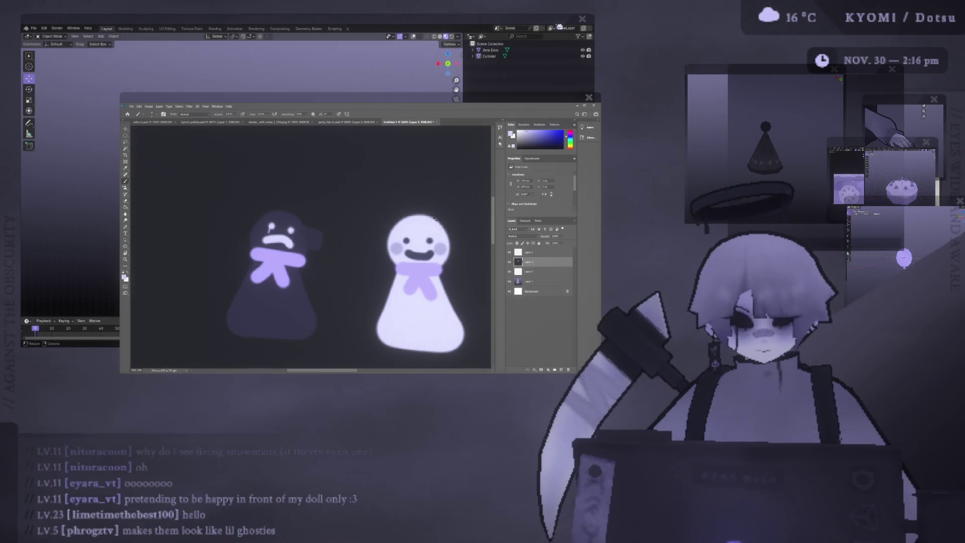
drag(315, 230, 317, 247)
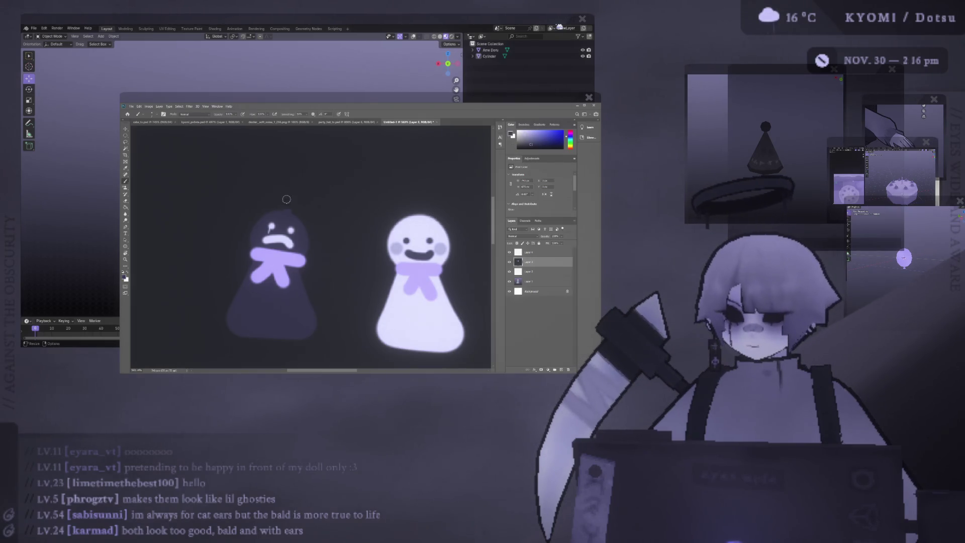
Paint a dark double-headed arrow between the two dolls, discarding trial antenna and arc strokes.
mouse_move(285, 198)
mouse_down()
mouse_move(281, 184)
mouse_move(295, 187)
mouse_up()
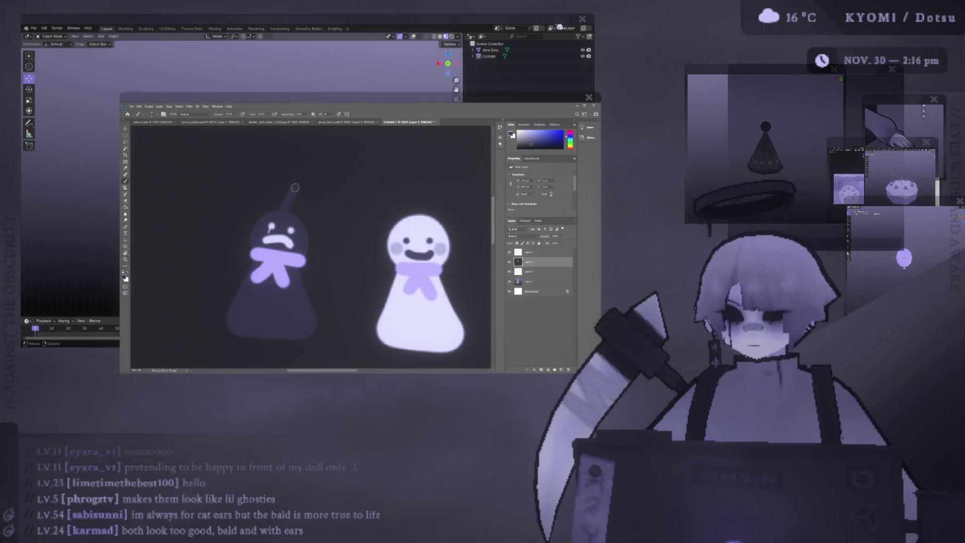
key(ctrl+z)
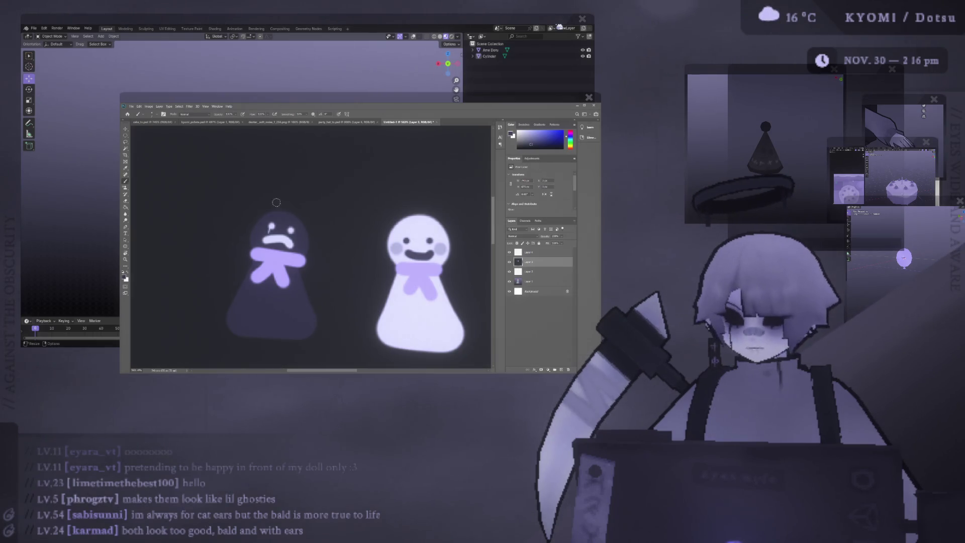
mouse_move(325, 240)
mouse_down()
mouse_move(381, 245)
mouse_move(336, 235)
mouse_move(374, 242)
mouse_up()
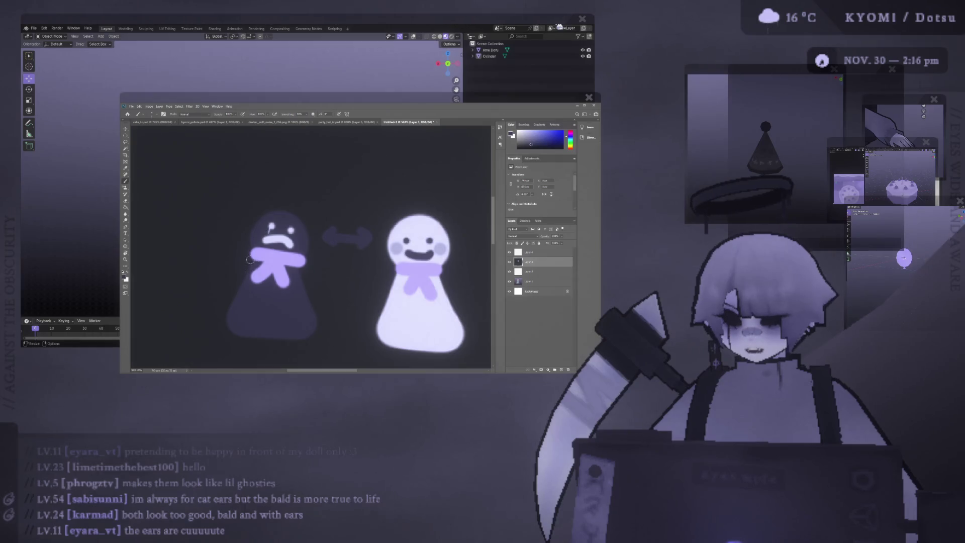
drag(389, 205, 437, 202)
key(ctrl+z)
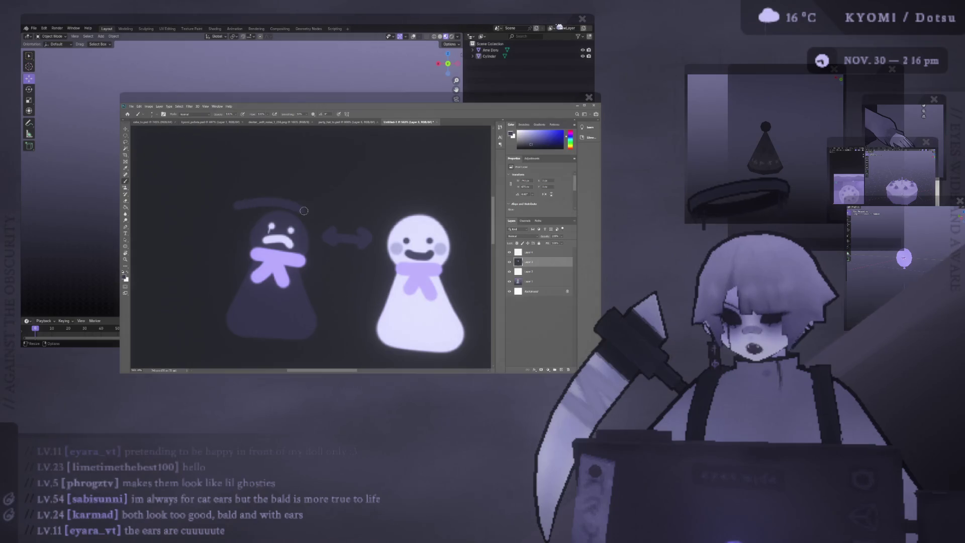
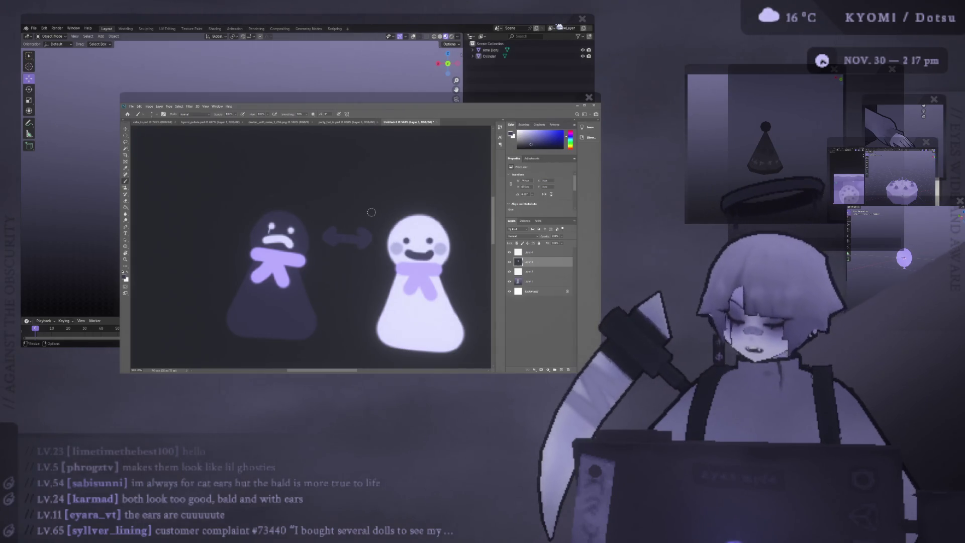
Undo the arrow stroke between the two doll sketches and zoom out to see both.
key(ctrl+z)
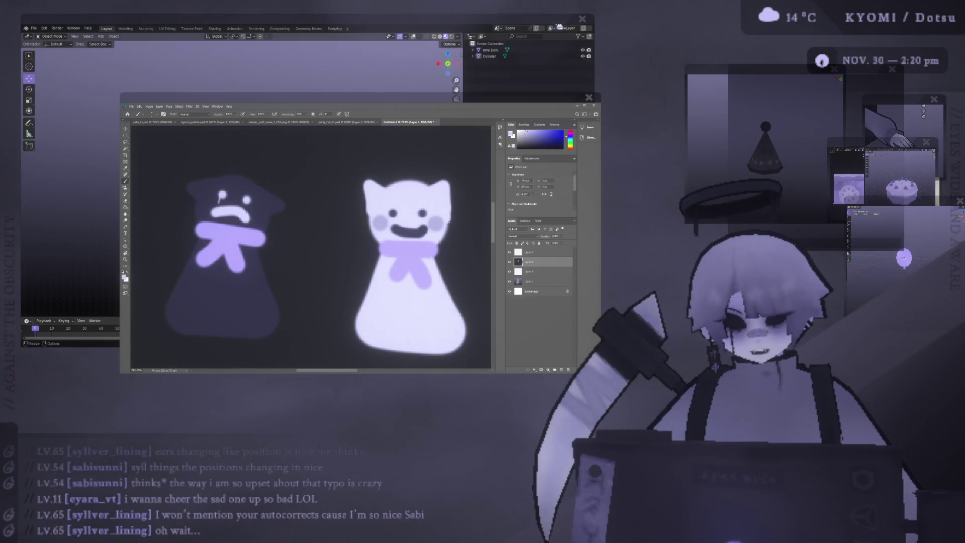
key(ctrl+minus)
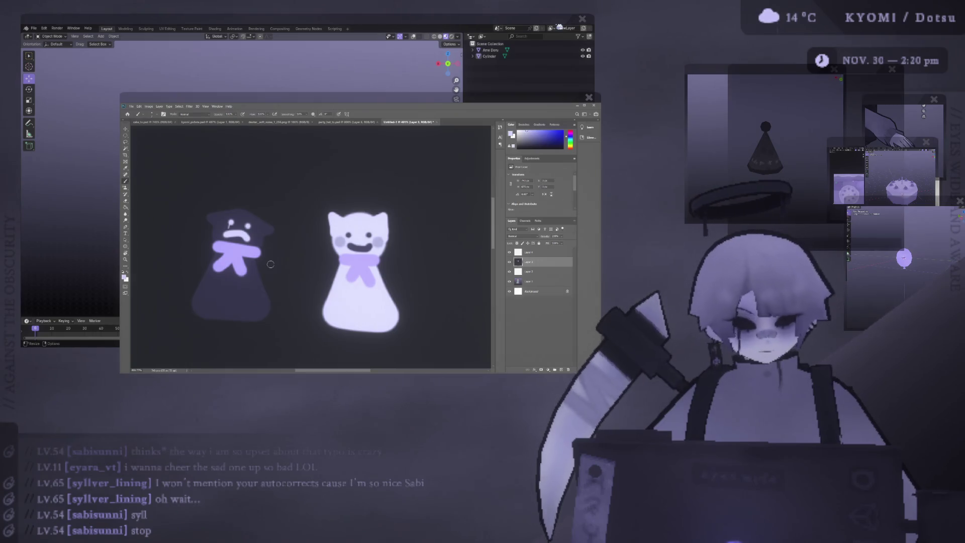
alt+scroll(270, 264, up, 1)
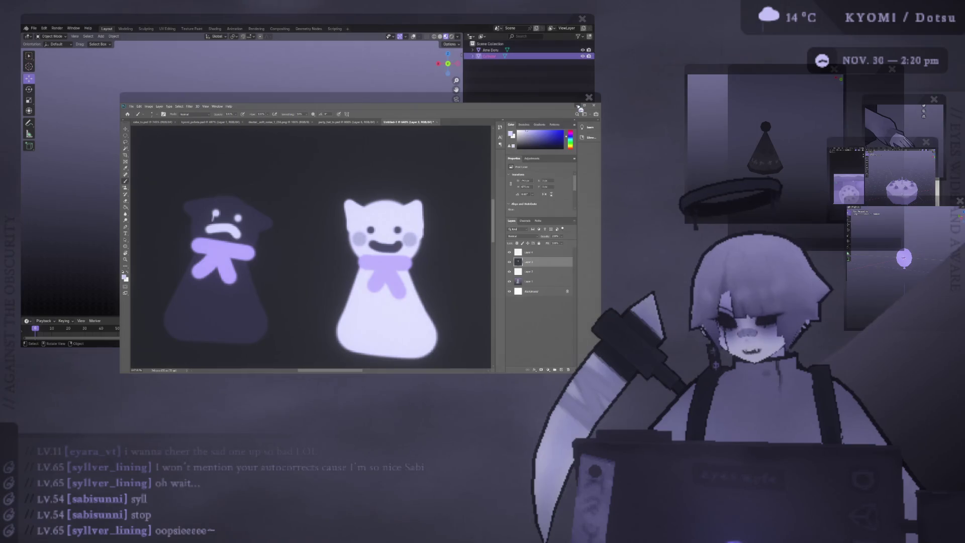
Scale up the doll's geometry in Edit Mode and switch the viewport to perspective.
key(Tab)
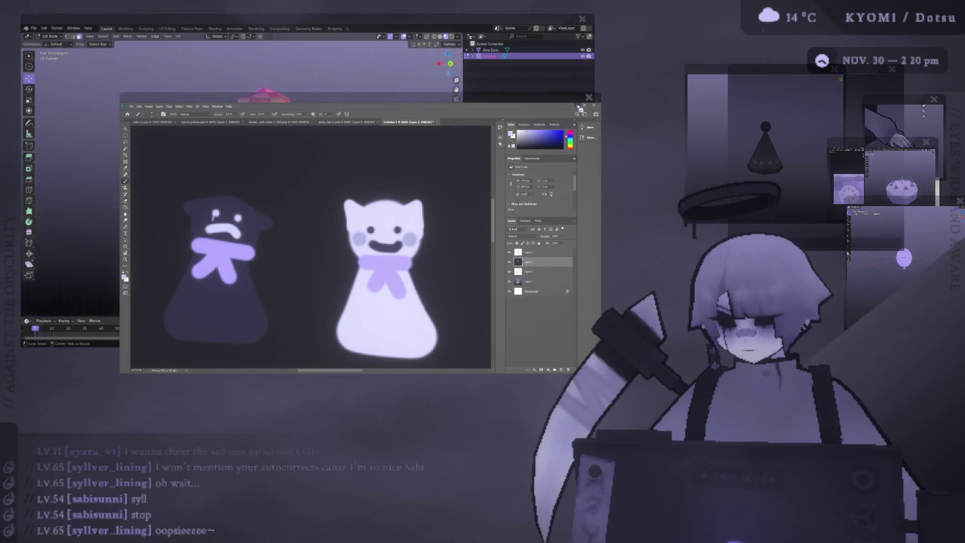
key(s)
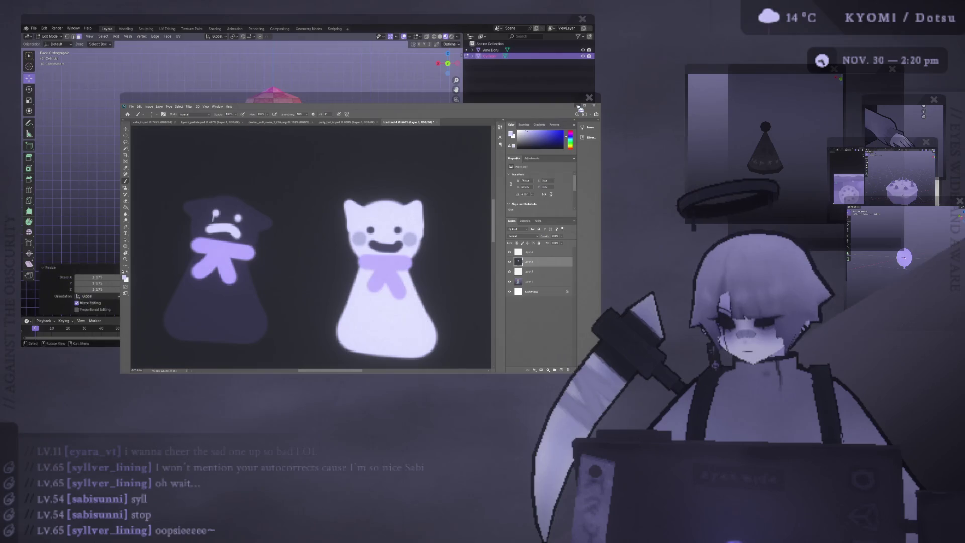
click(579, 108)
key(Tab)
key(shift+grave)
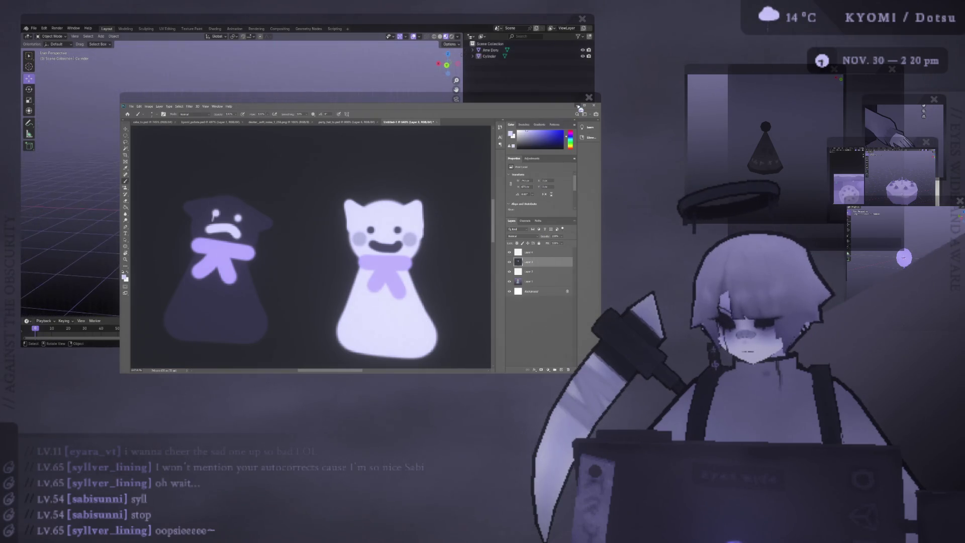
Duplicate the head geometry, separate it into its own object and raise it slightly.
key(Tab)
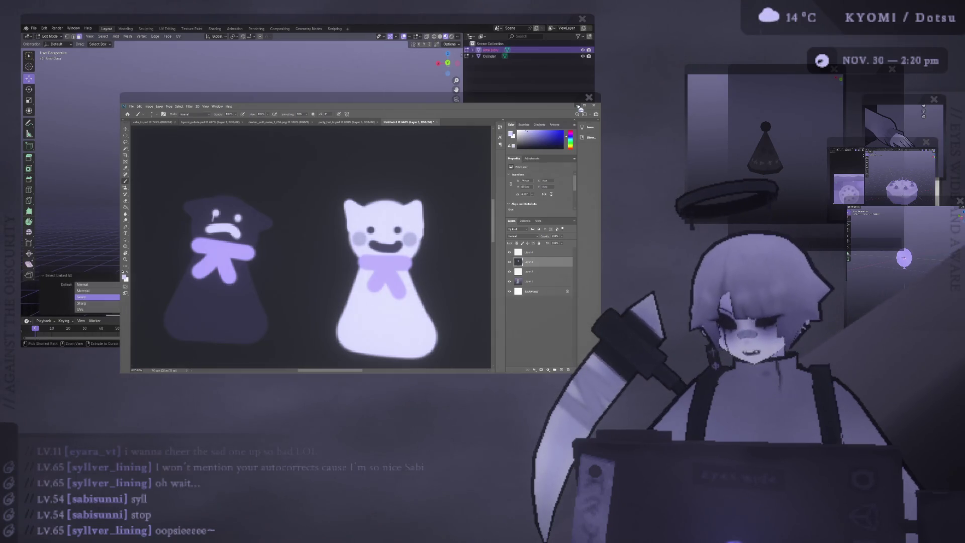
key(shift+d)
click(580, 108)
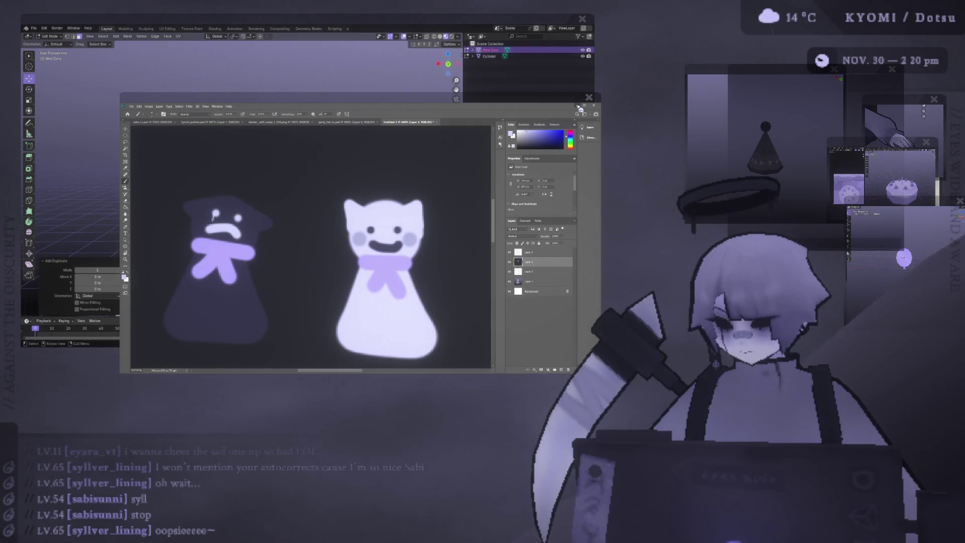
key(Escape)
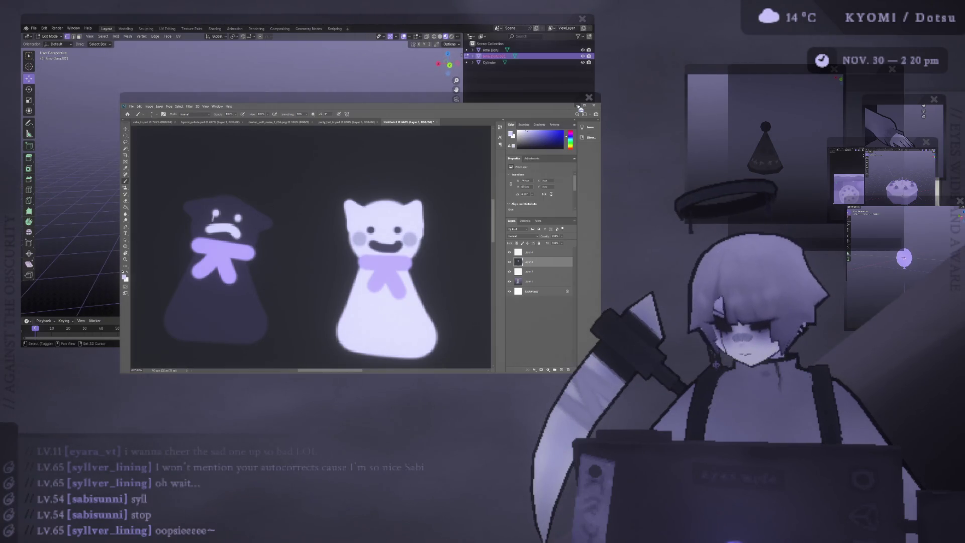
key(g)
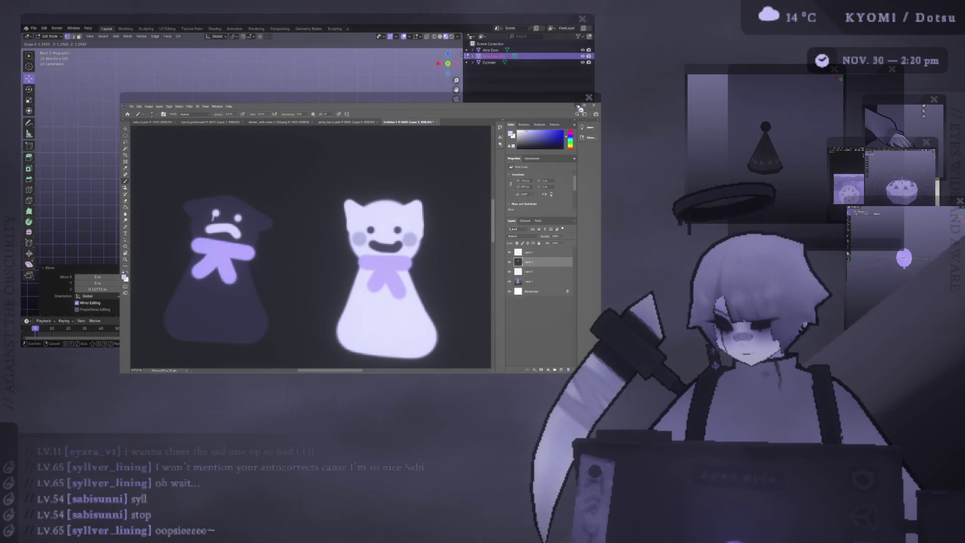
click(226, 75)
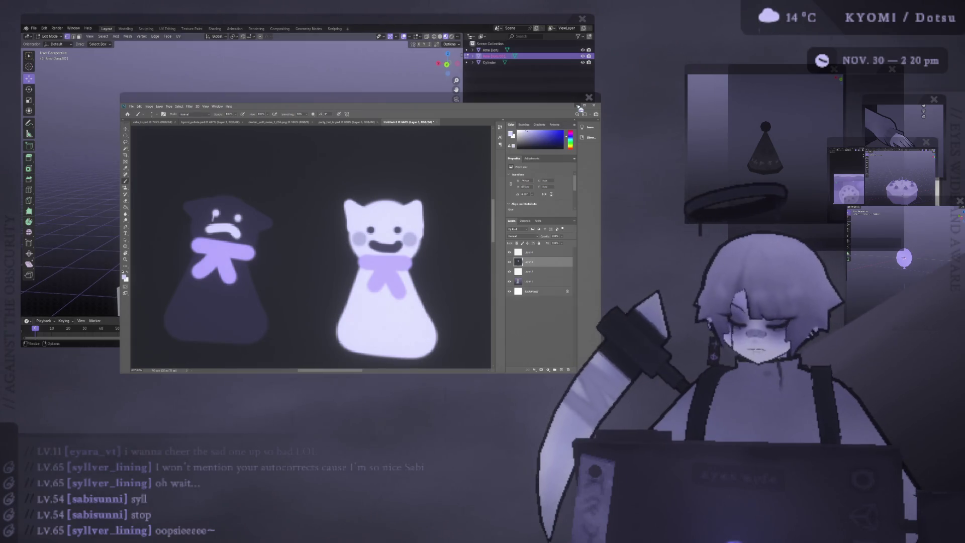
Bring Blender forward and extrude the new head's side faces outward, scaling and lifting them.
key(alt+Tab)
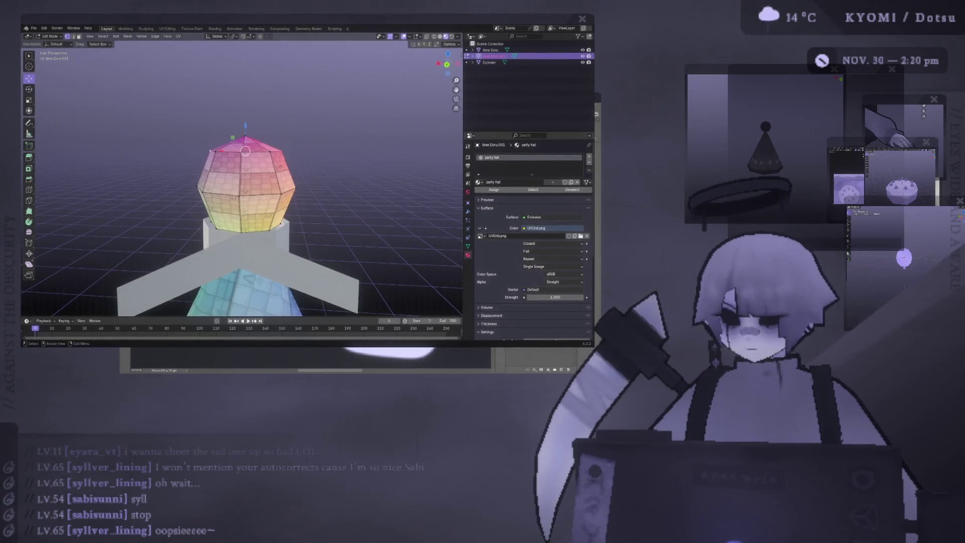
mouse_move(248, 189)
middle_down()
mouse_move(317, 227)
mouse_move(283, 147)
mouse_move(243, 171)
middle_up()
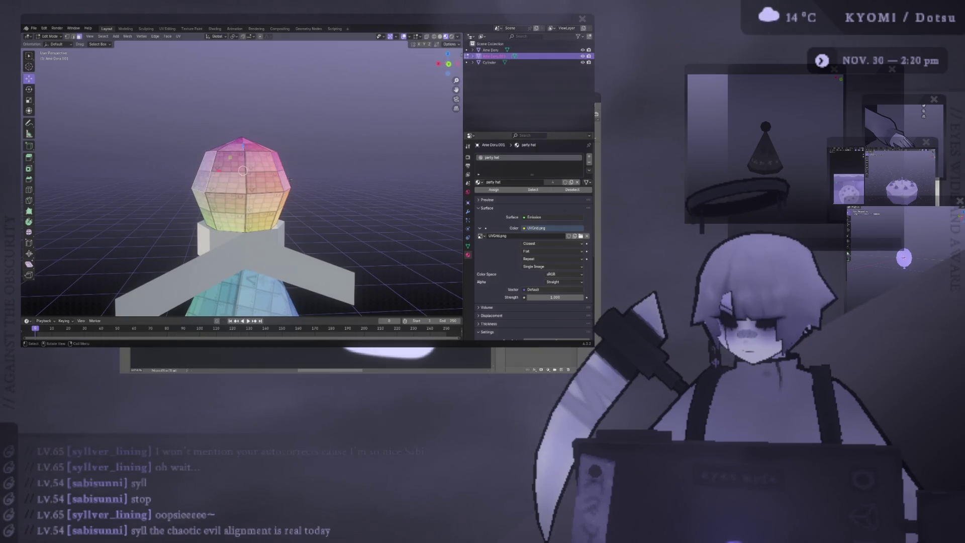
key(KP_1)
key(e)
click(372, 179)
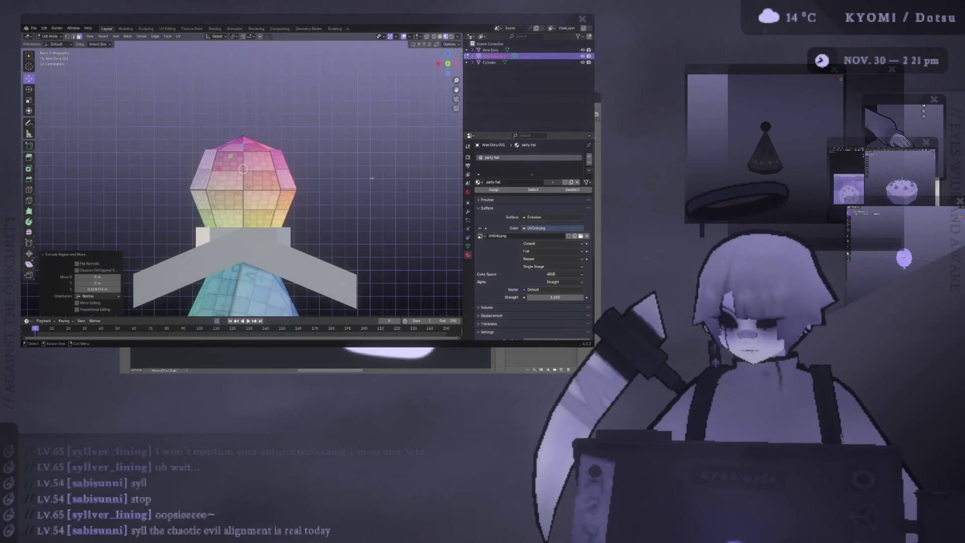
key(s)
click(415, 179)
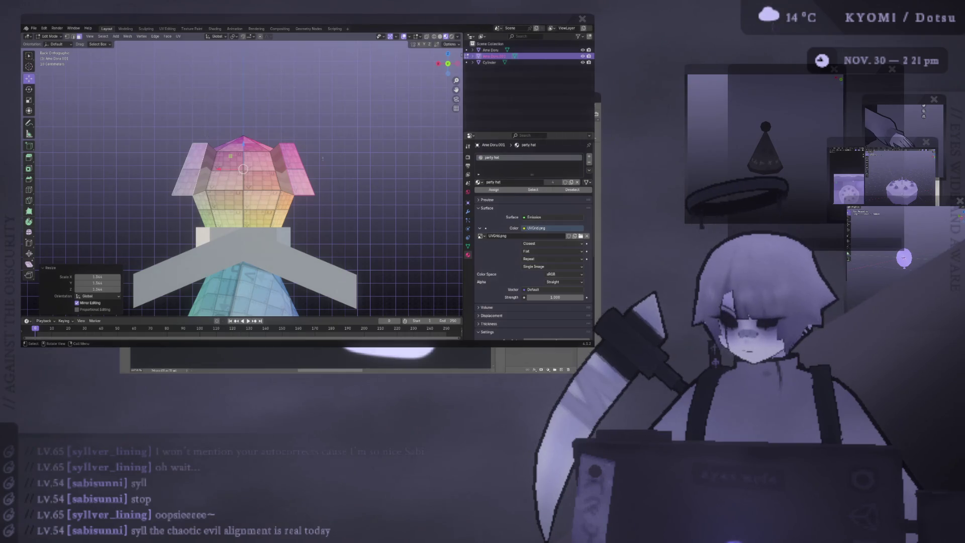
key(g)
click(227, 168)
Merge each side extrusion at its center into a pointed ear tip and lower the tips slightly.
right_click(181, 169)
click(180, 168)
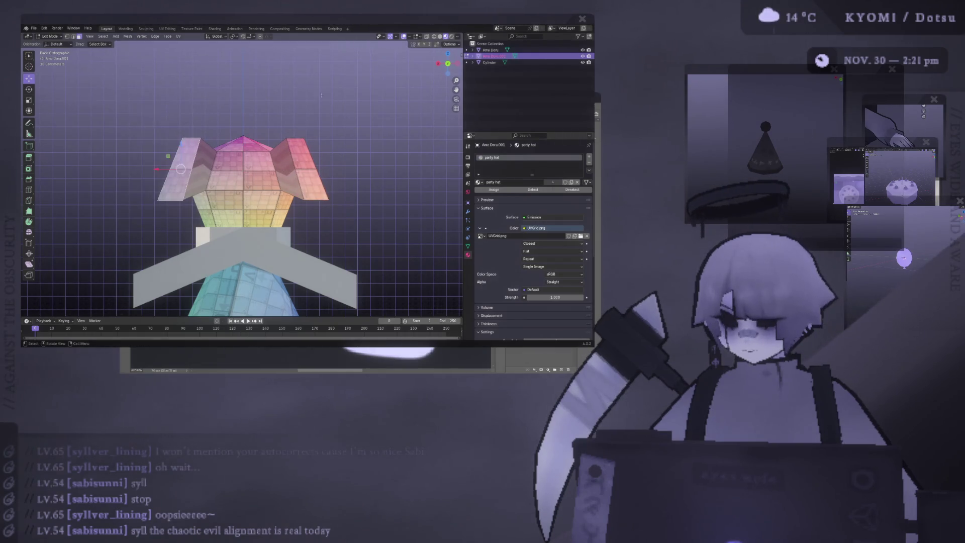
key(m)
click(189, 151)
key(m)
click(302, 162)
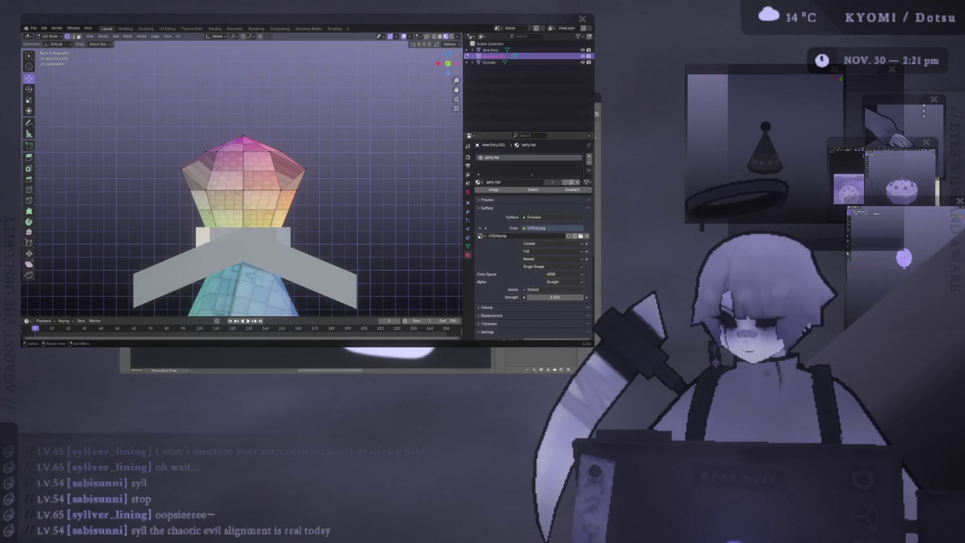
key(g)
click(243, 182)
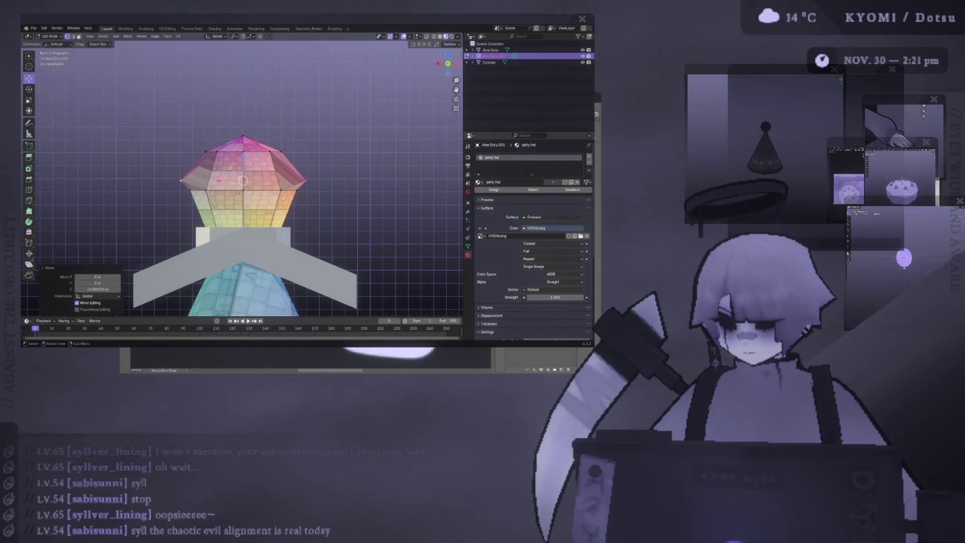
key(Tab)
middle_drag(339, 189, 328, 205)
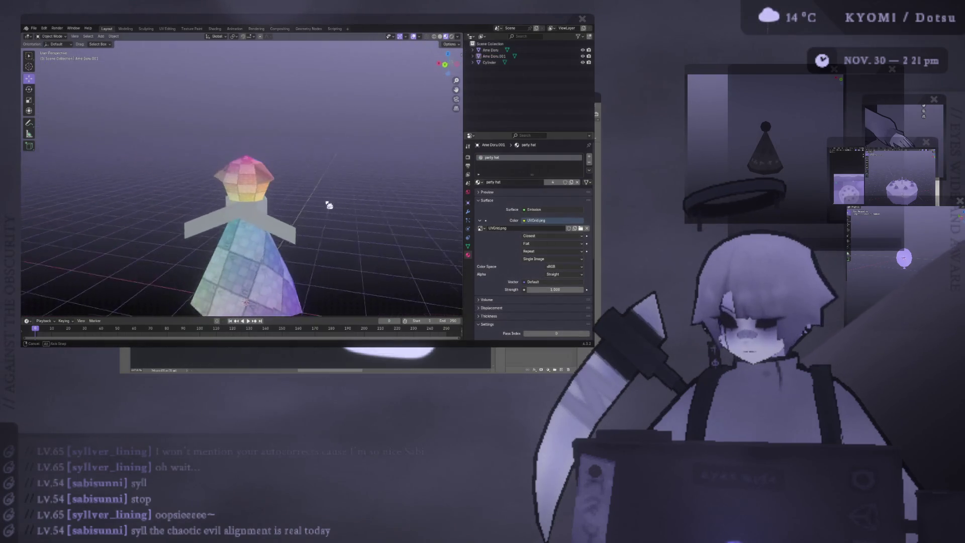
Pull the ear tip vertices upward from the front view.
key(KP_1)
key(Tab)
key(g)
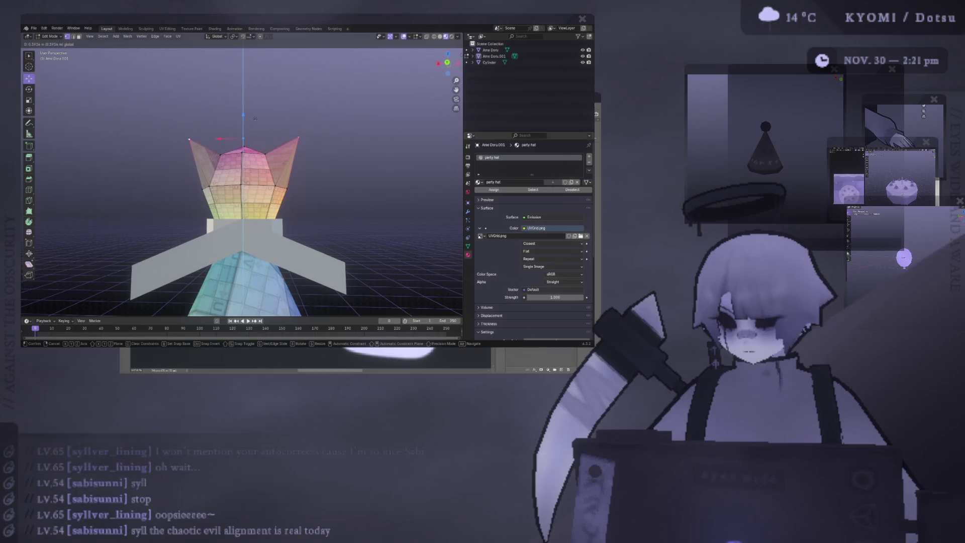
click(255, 118)
key(Tab)
mouse_move(316, 188)
middle_down()
mouse_move(209, 208)
mouse_move(166, 264)
mouse_move(34, 230)
mouse_move(151, 226)
middle_up()
scroll(208, 209, down, 3)
scroll(241, 189, up, 4)
Round the top vertex of the head into a dome.
key(Tab)
click(242, 143)
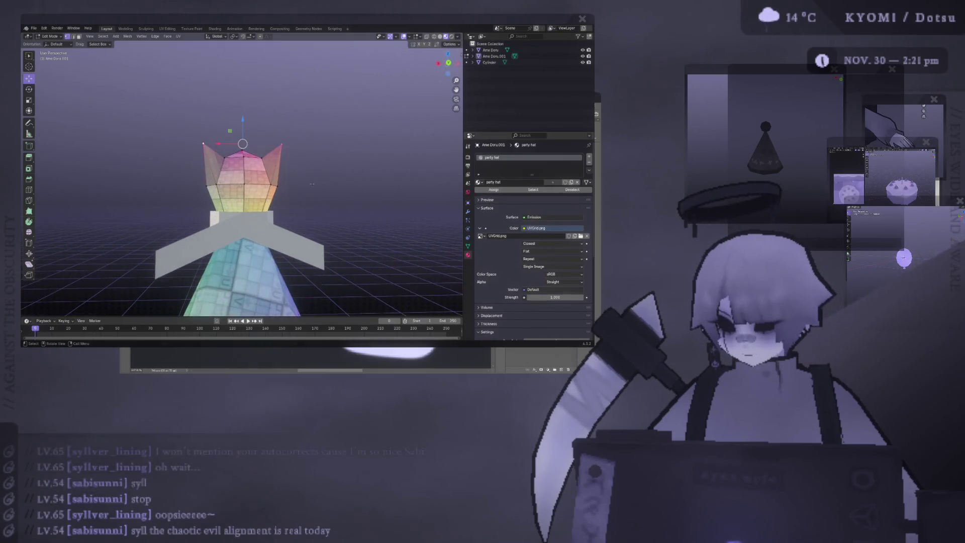
drag(242, 143, 249, 155)
key(Tab)
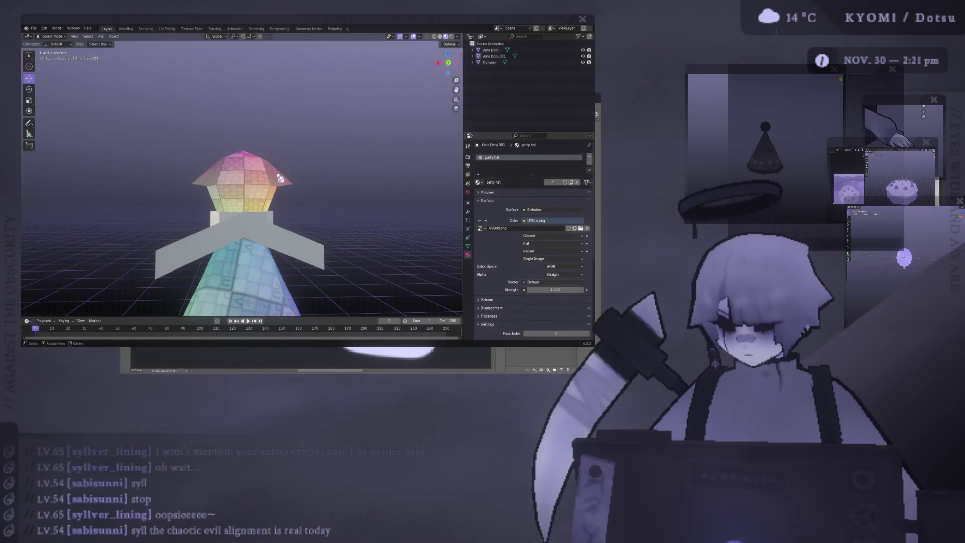
scroll(280, 179, down, 3)
scroll(287, 211, down, 3)
scroll(294, 234, down, 2)
scroll(297, 242, up, 4)
Show the doll in flat white solid shading from a straight front view and select the arm piece.
middle_drag(297, 241, 309, 212)
click(441, 38)
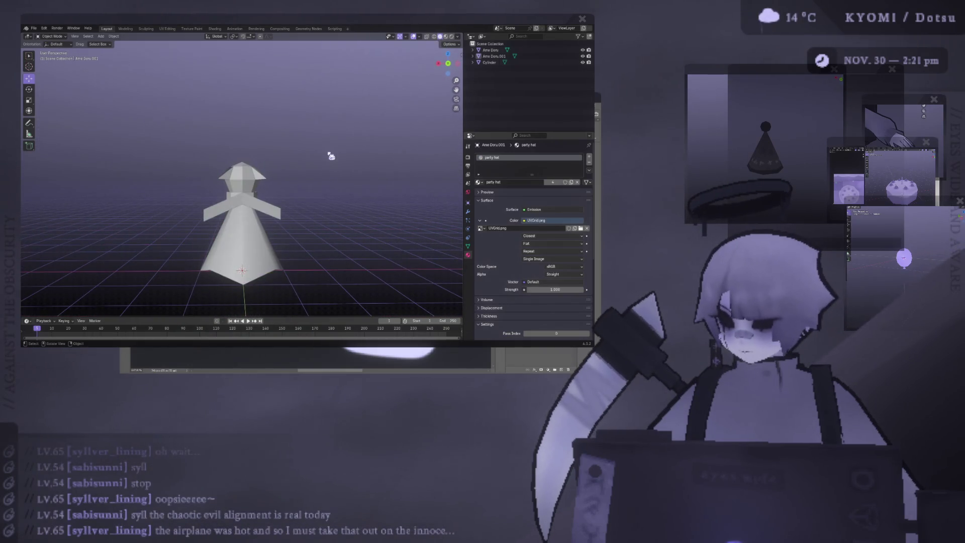
click(452, 38)
click(444, 67)
scroll(174, 177, down, 3)
middle_drag(174, 177, 181, 189)
scroll(191, 196, down, 3)
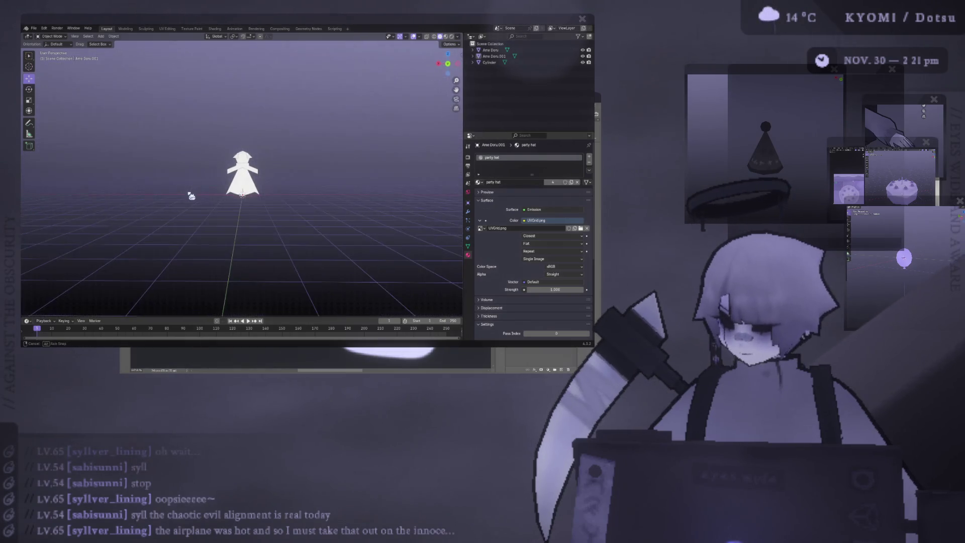
key(KP_1)
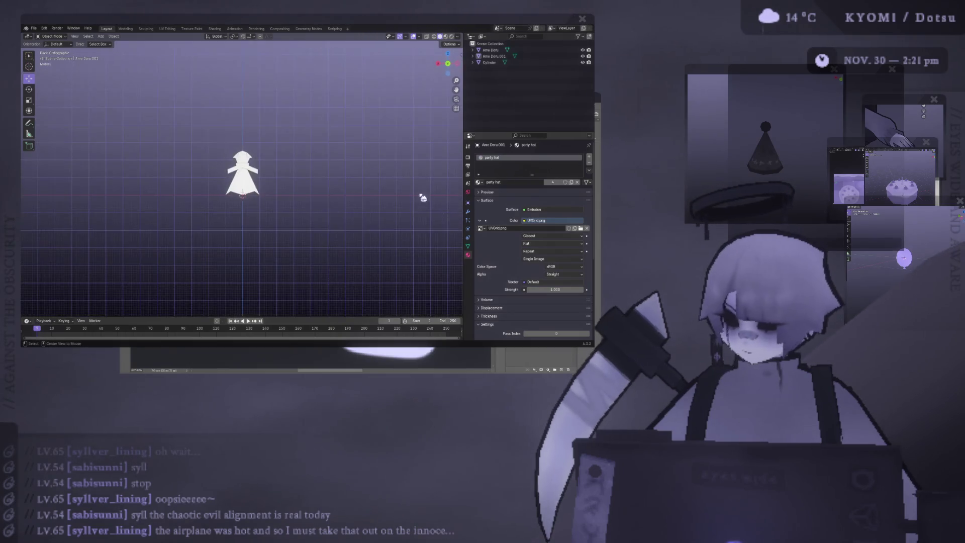
scroll(422, 198, up, 5)
scroll(339, 192, up, 3)
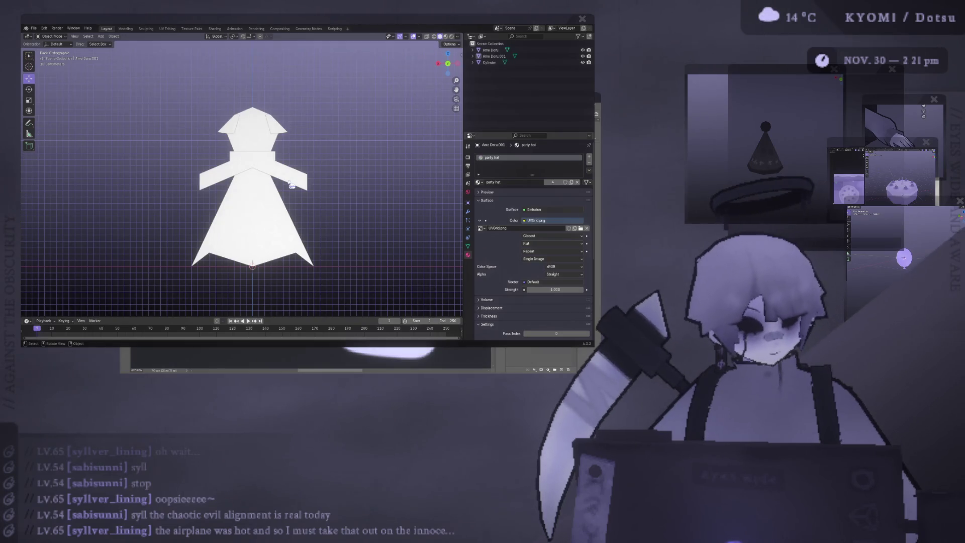
click(292, 183)
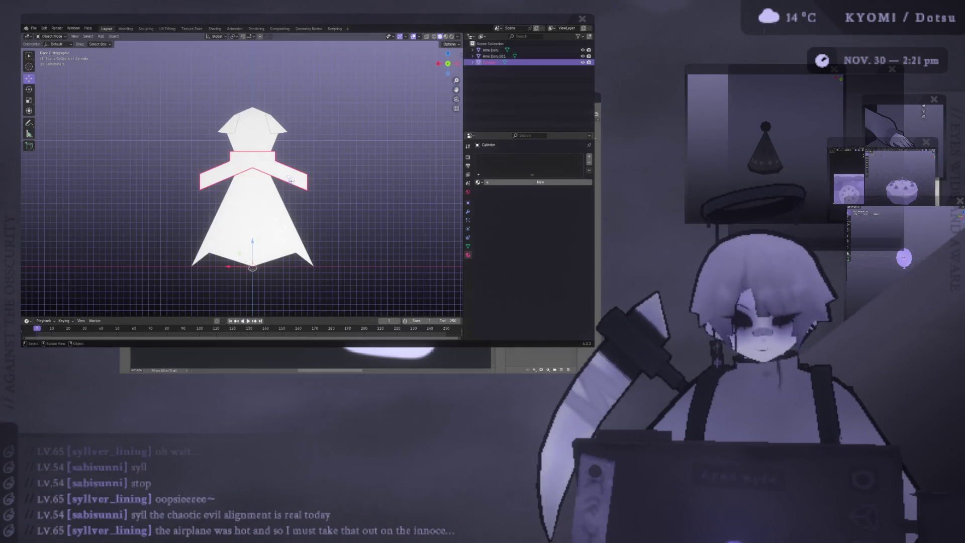
Try moving, tilting and lengthening the existing arm piece, undoing the attempts.
key(Tab)
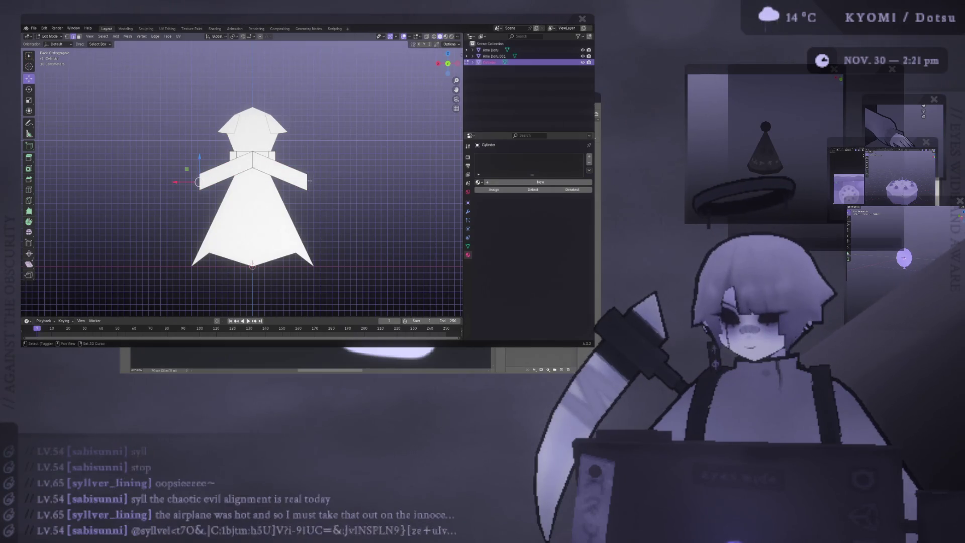
key(g)
click(253, 169)
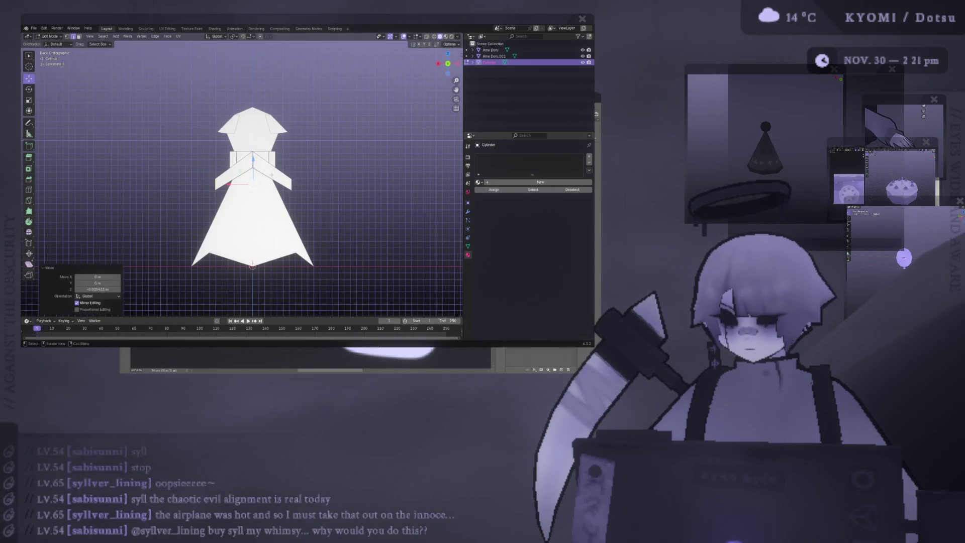
key(ctrl+z)
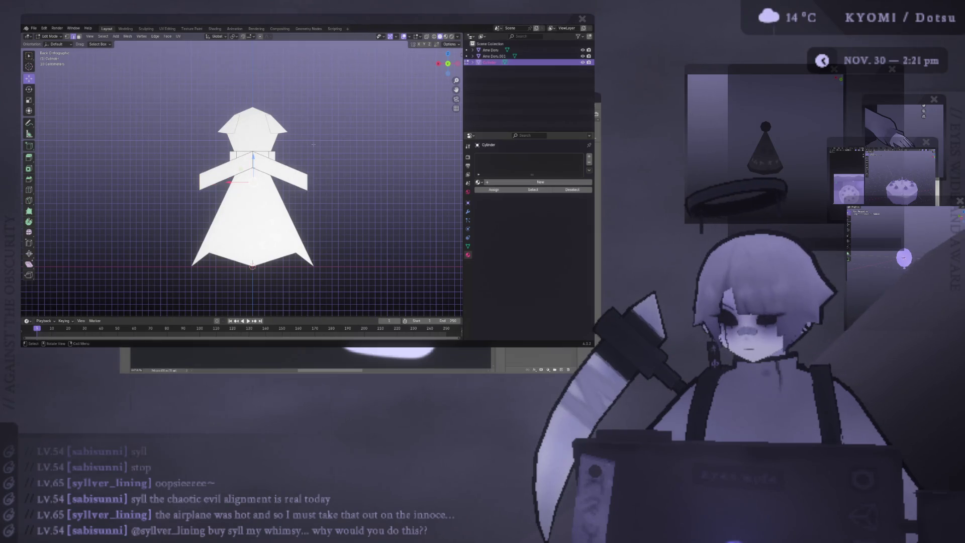
key(r)
click(227, 172)
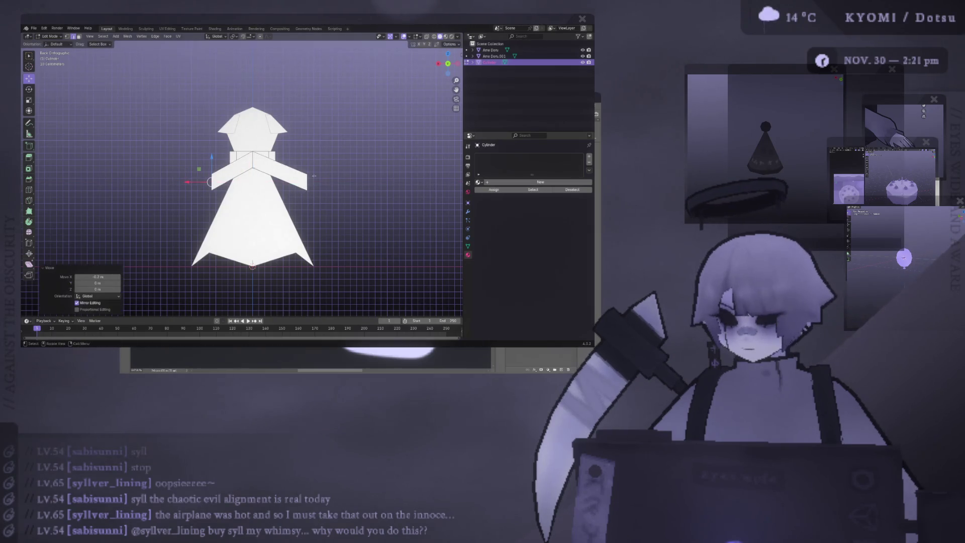
drag(310, 183, 291, 183)
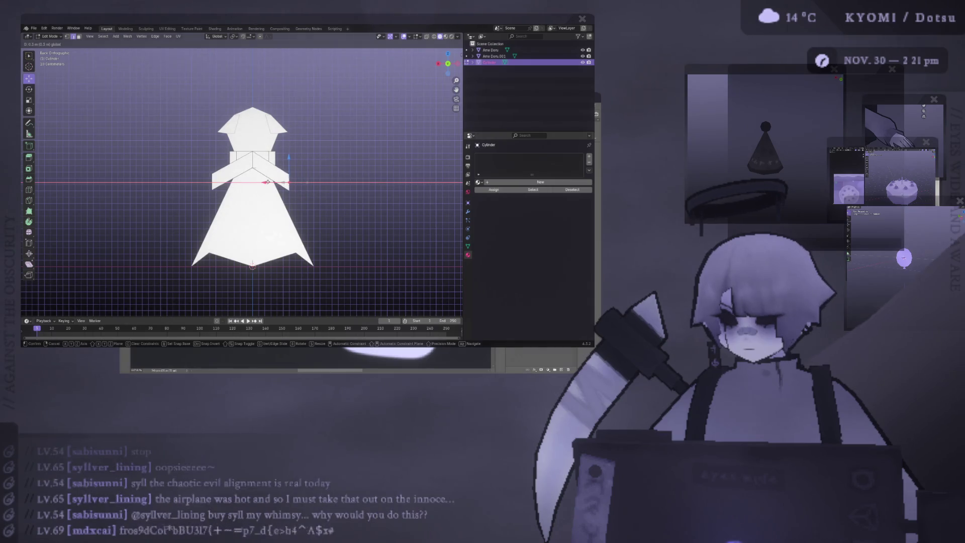
key(g)
key(x)
click(189, 182)
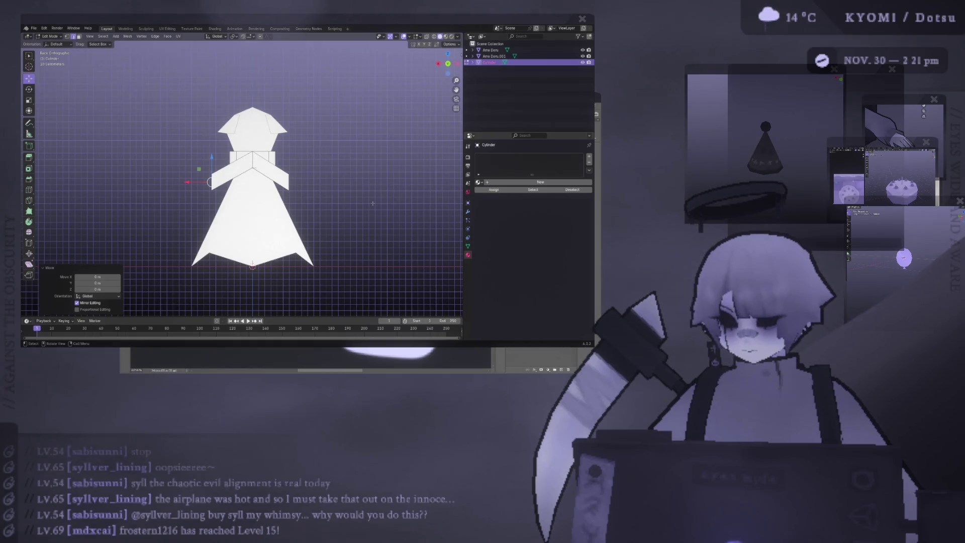
key(ctrl+z)
key(ctrl+z)
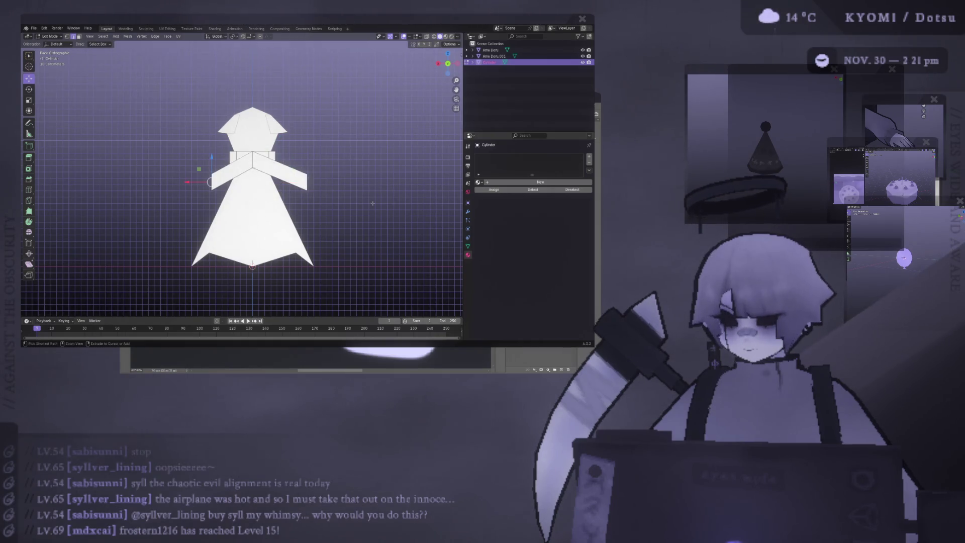
key(e)
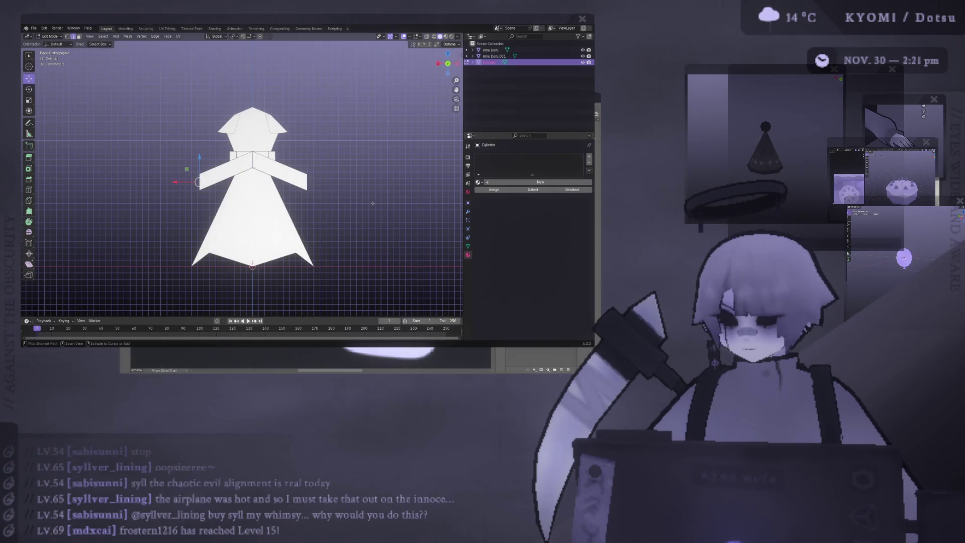
Delete the old arm faces and extrude new sleeves horizontally from both bodice sides.
key(x)
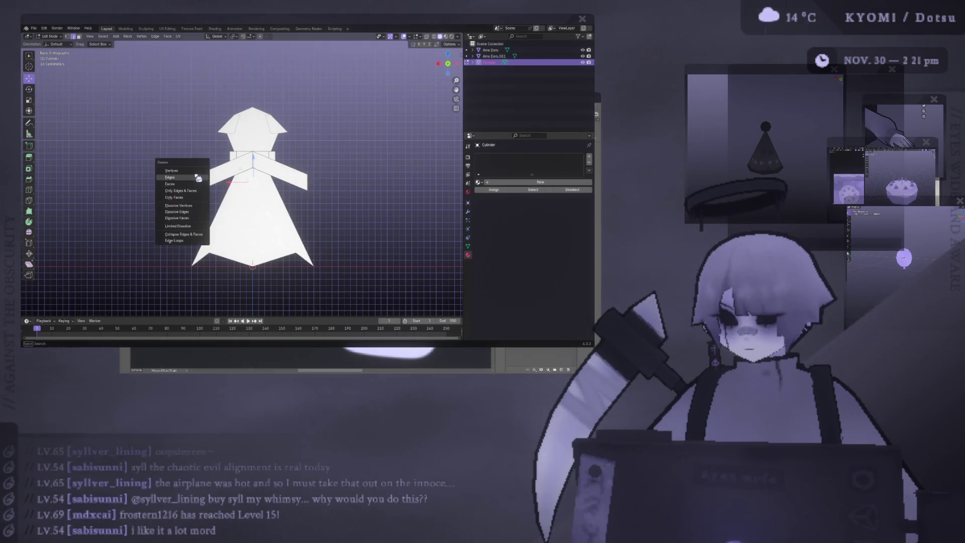
click(189, 178)
key(e)
click(237, 160)
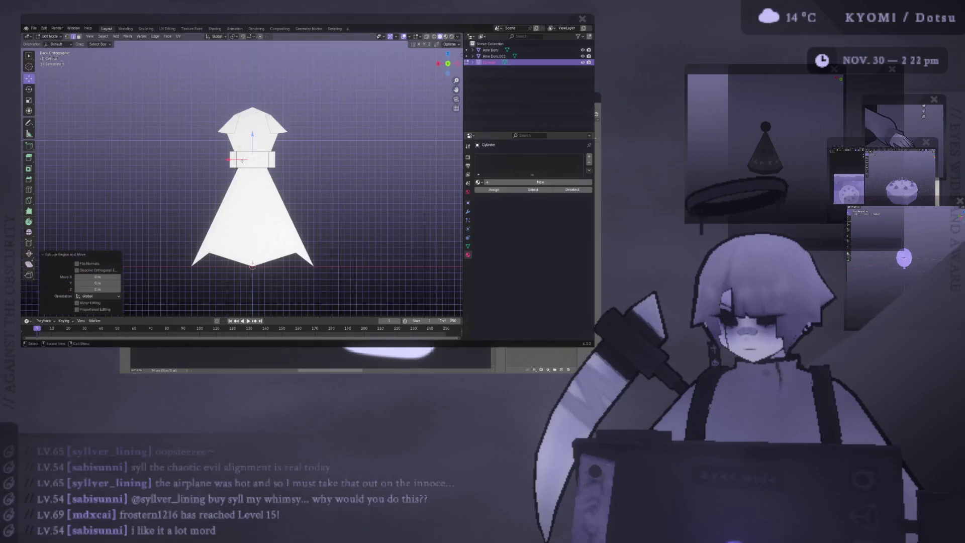
key(e)
key(x)
click(186, 159)
key(e)
key(x)
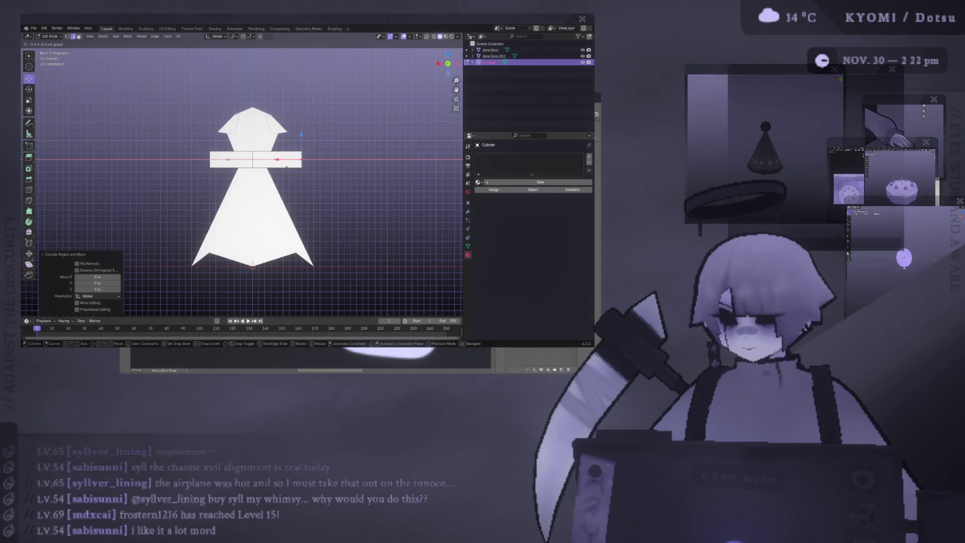
click(287, 161)
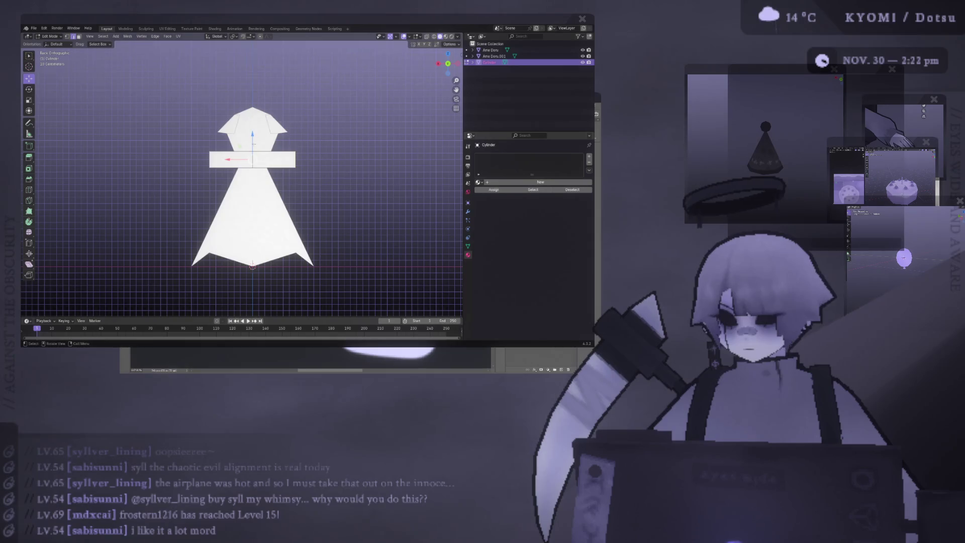
Trial-lower the arm ends along Z several times, undoing each attempt.
key(g)
key(z)
click(253, 157)
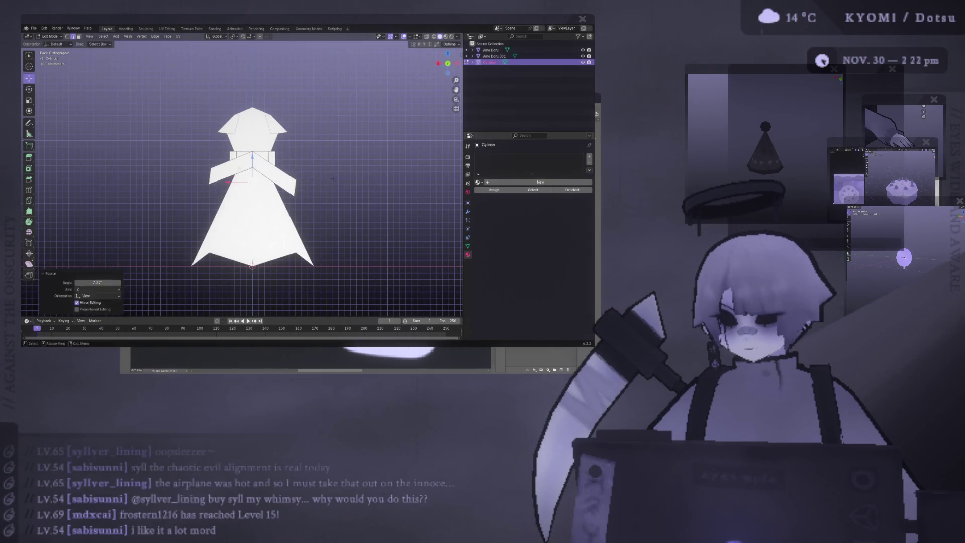
click(327, 168)
key(ctrl+z)
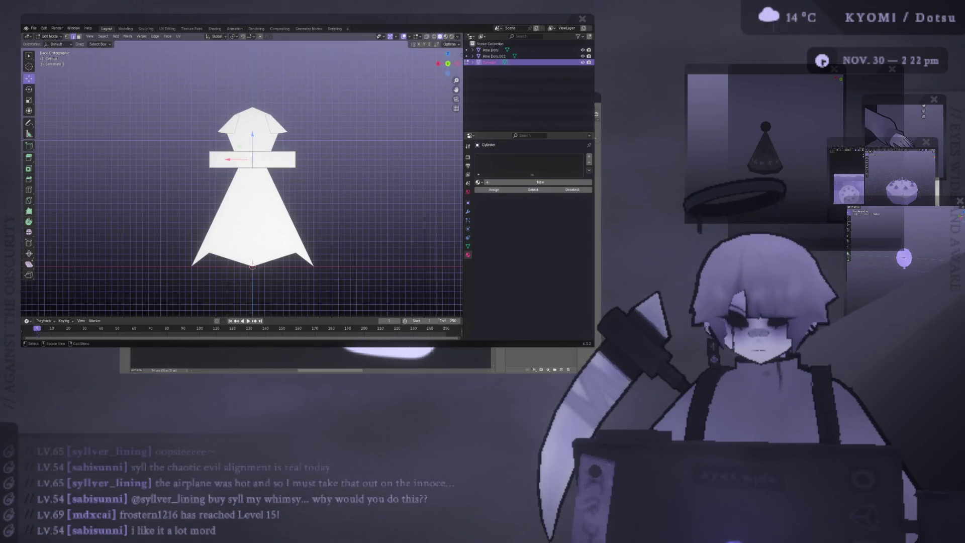
key(g)
key(z)
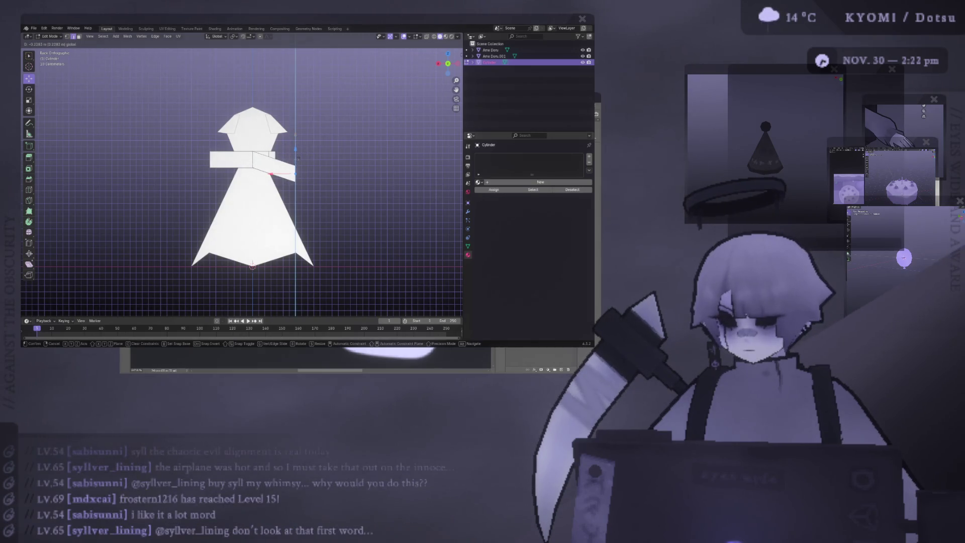
click(296, 180)
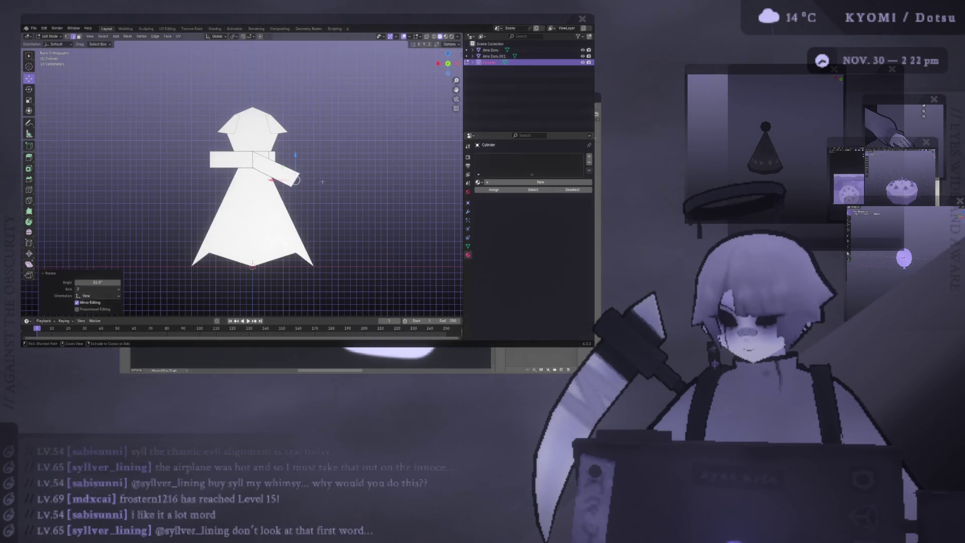
key(ctrl+z)
key(g)
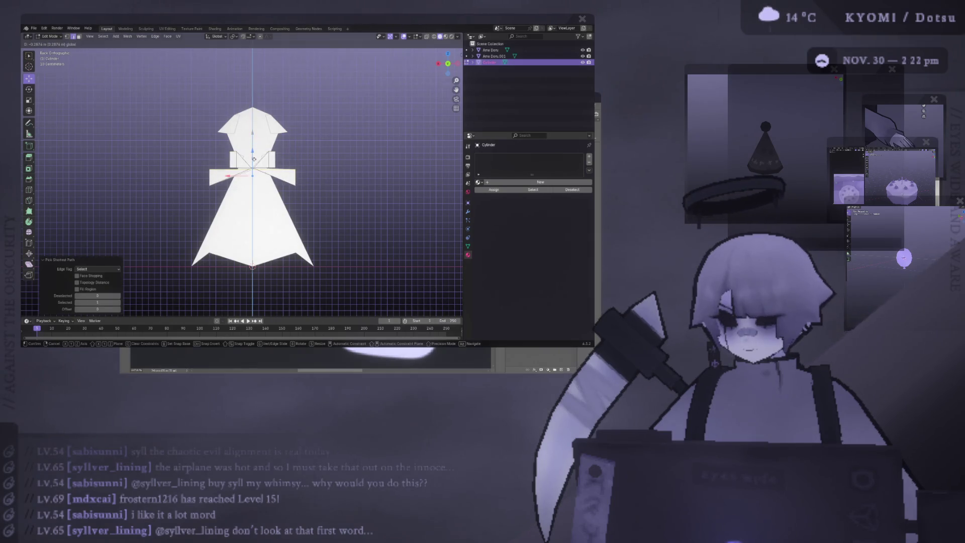
key(Escape)
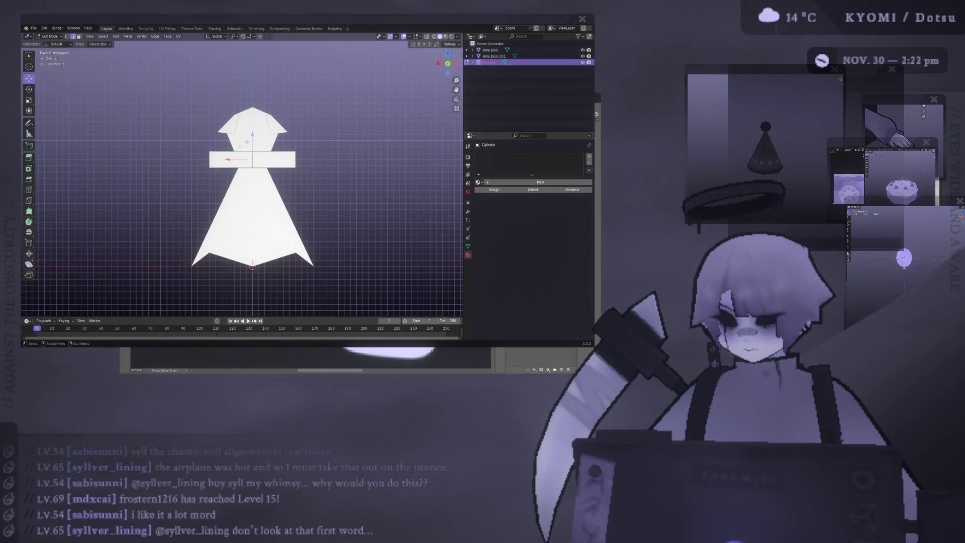
Slant both arms downward along Z and rotate them into place.
key(g)
key(z)
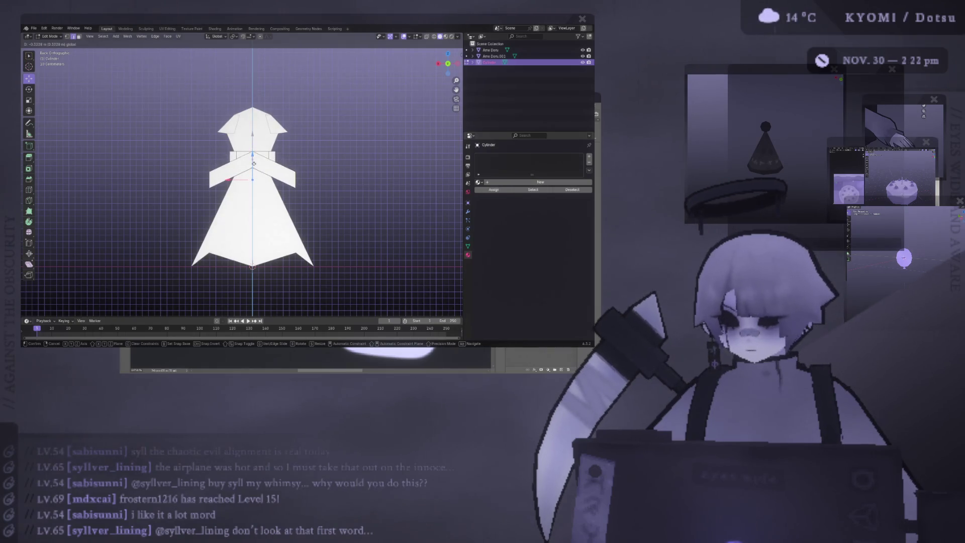
click(338, 188)
key(r)
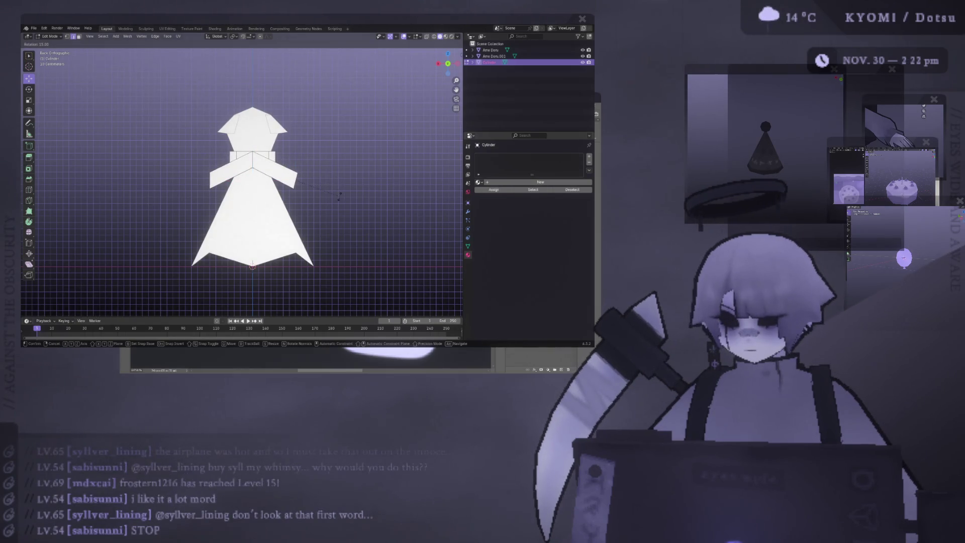
click(300, 187)
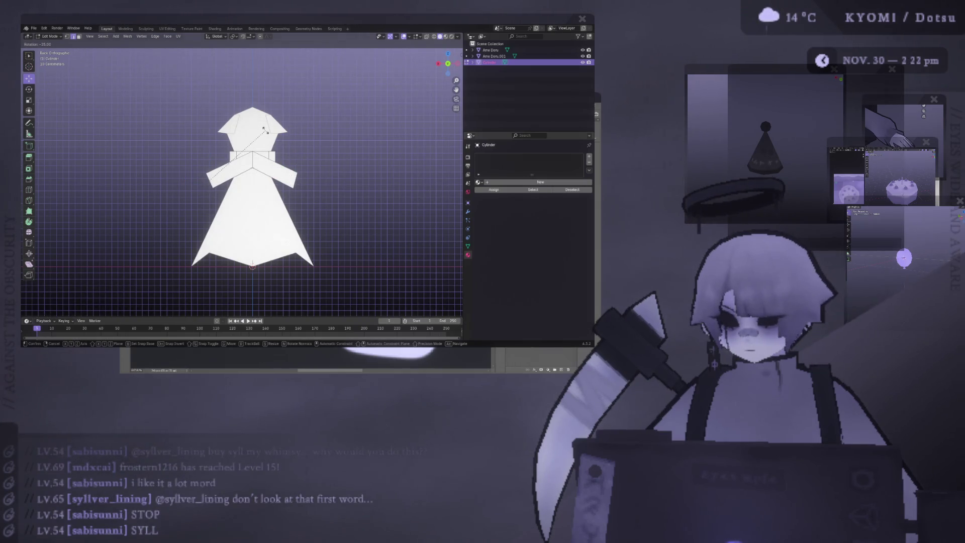
Resize the sleeves slightly from the front view and save the file.
click(268, 132)
key(Tab)
mouse_move(268, 132)
middle_down()
mouse_move(248, 166)
mouse_move(84, 194)
mouse_move(152, 194)
middle_up()
scroll(249, 166, down, 5)
scroll(84, 194, up, 5)
key(Tab)
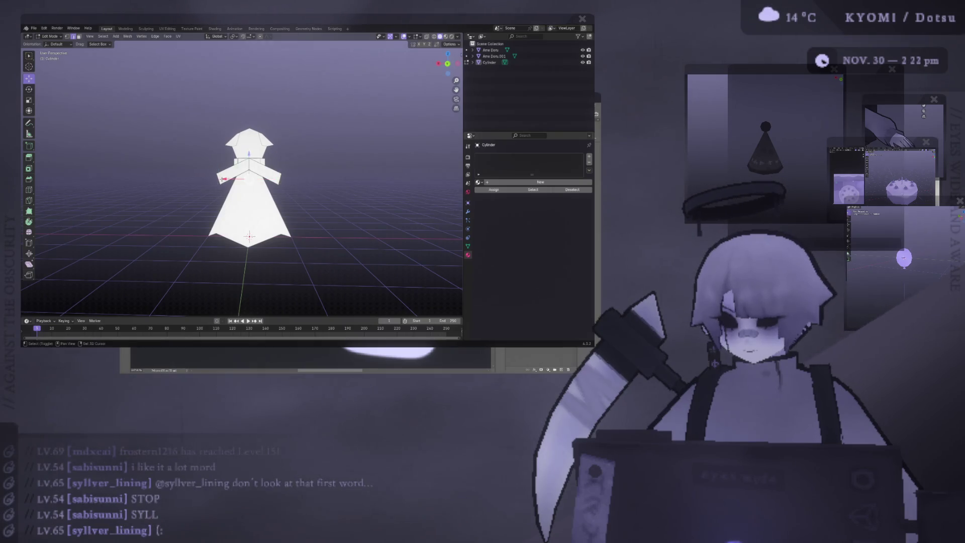
key(KP_1)
key(s)
click(317, 187)
key(Tab)
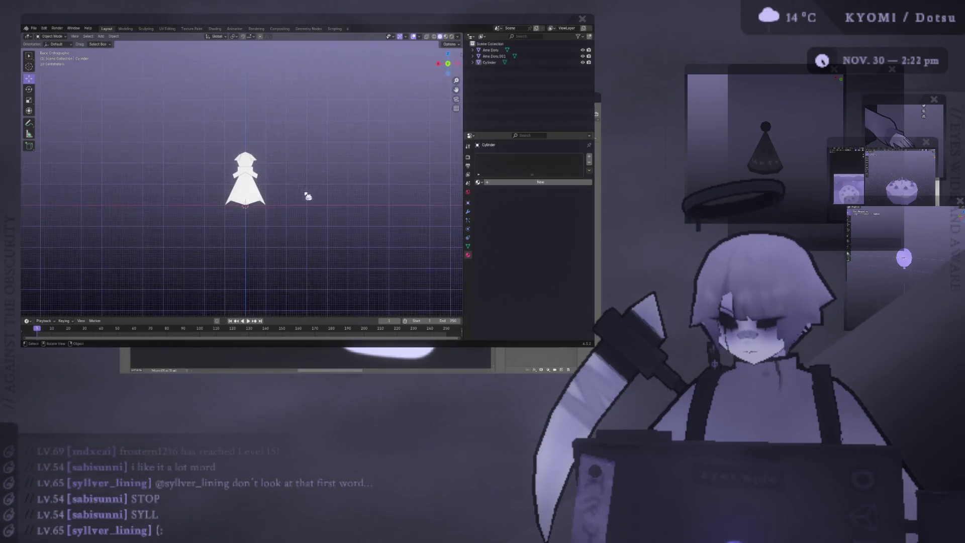
middle_drag(309, 192, 307, 200)
key(ctrl+s)
scroll(307, 201, up, 3)
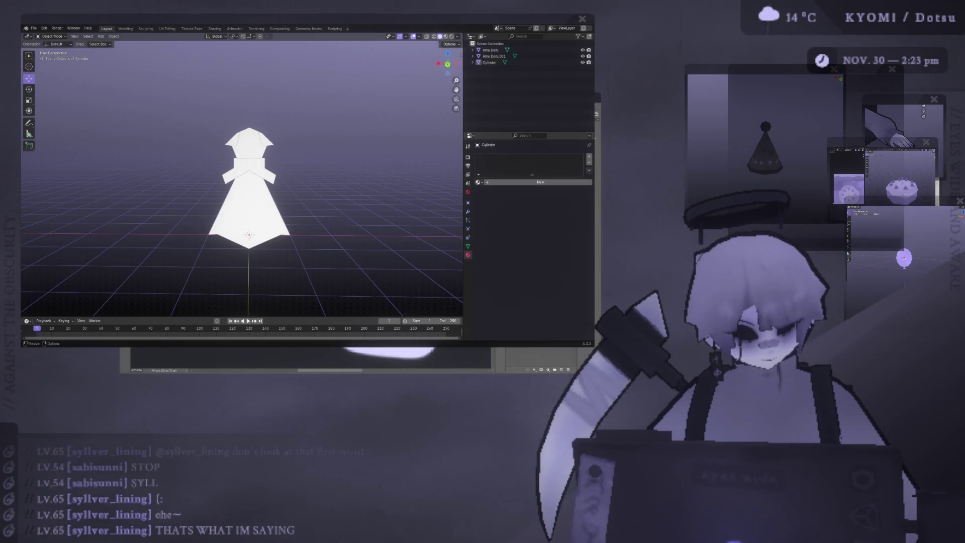
Select the doll's hat piece to show its UV-grid material.
click(260, 140)
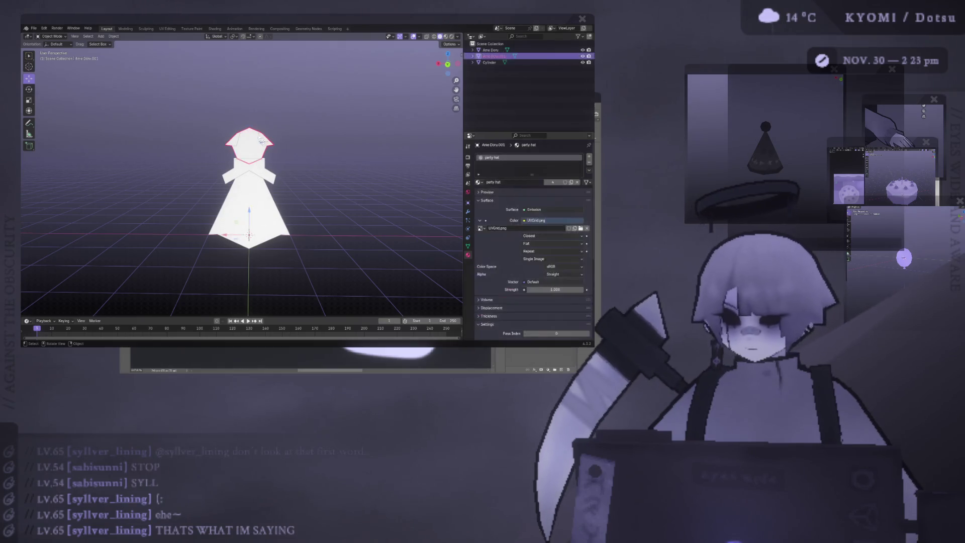
Switch mesh editing to the doll body and select the whole connected head from the front.
key(Tab)
scroll(260, 140, up, 4)
click(507, 50)
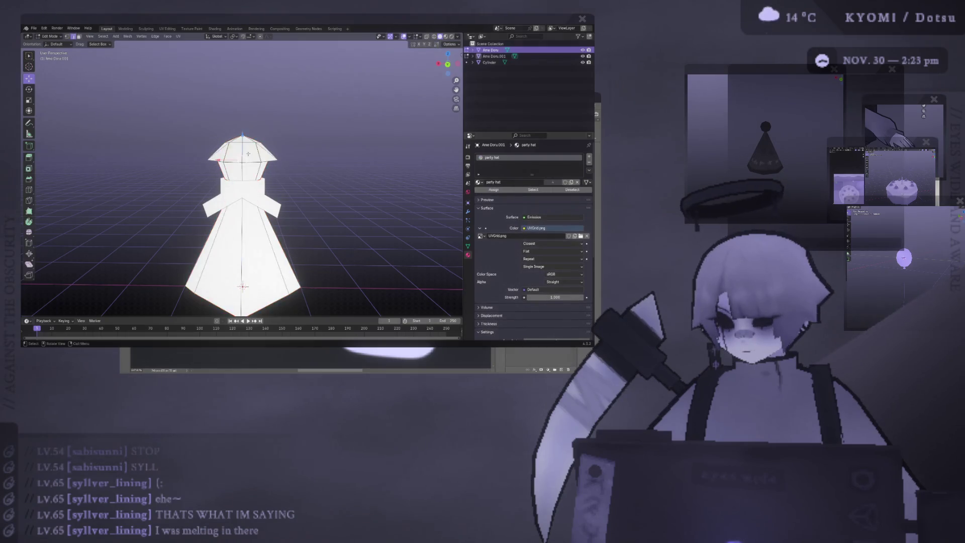
click(584, 59)
key(l)
scroll(244, 287, up, 2)
key(KP_1)
Separate the head into its own object with P, after undoing a stray duplicate.
key(shift+d)
right_click(253, 142)
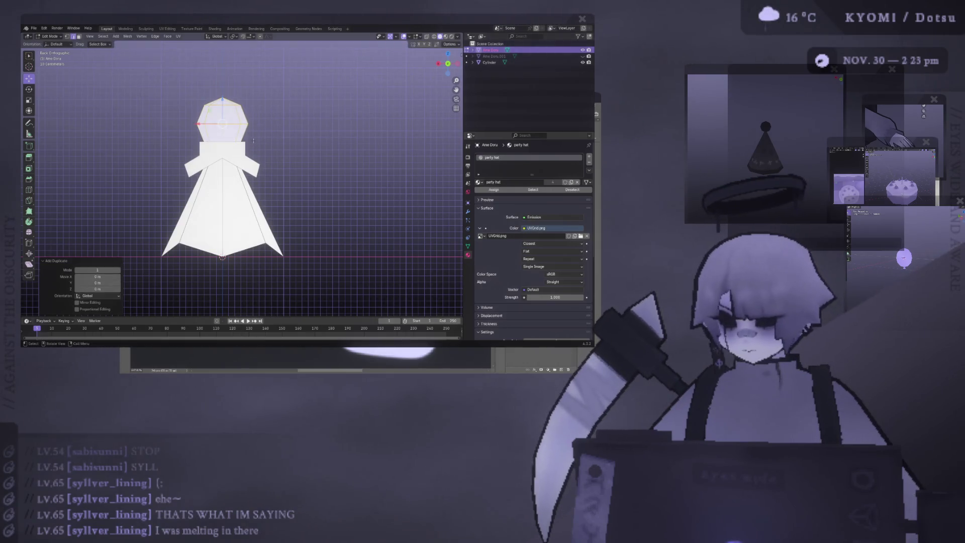
key(ctrl+z)
key(p)
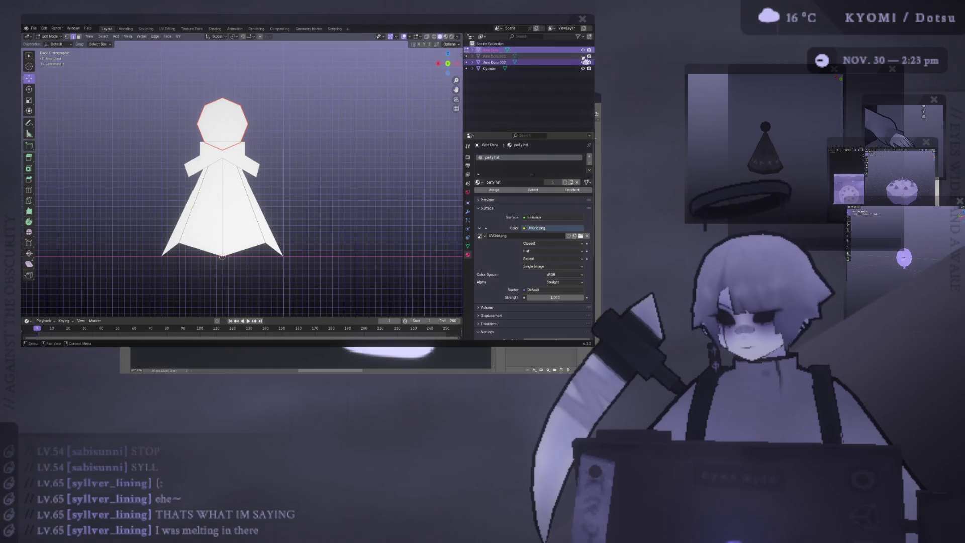
Toggle the outliner eye icons until body, hat and head are all visible, then save.
click(587, 62)
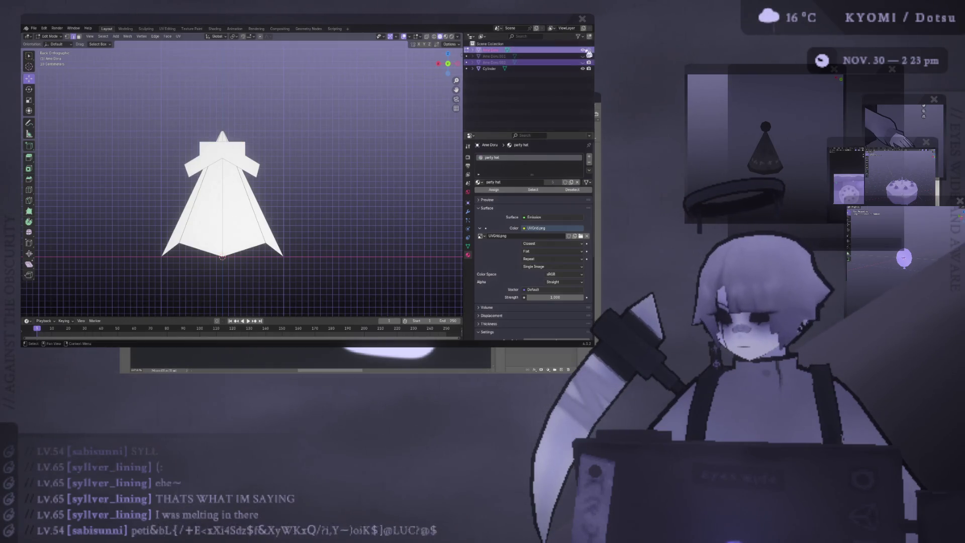
click(587, 56)
click(587, 62)
click(587, 62)
click(587, 56)
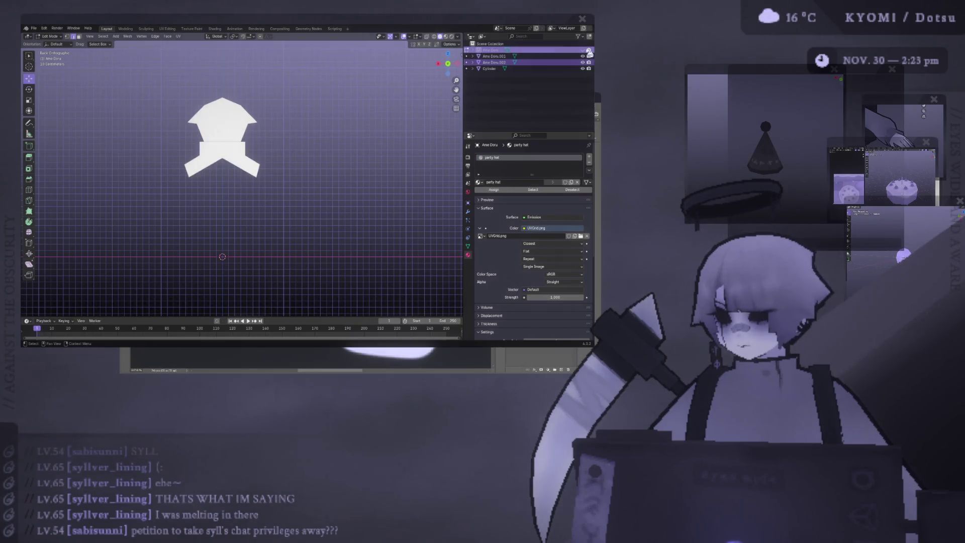
click(588, 50)
key(ctrl+s)
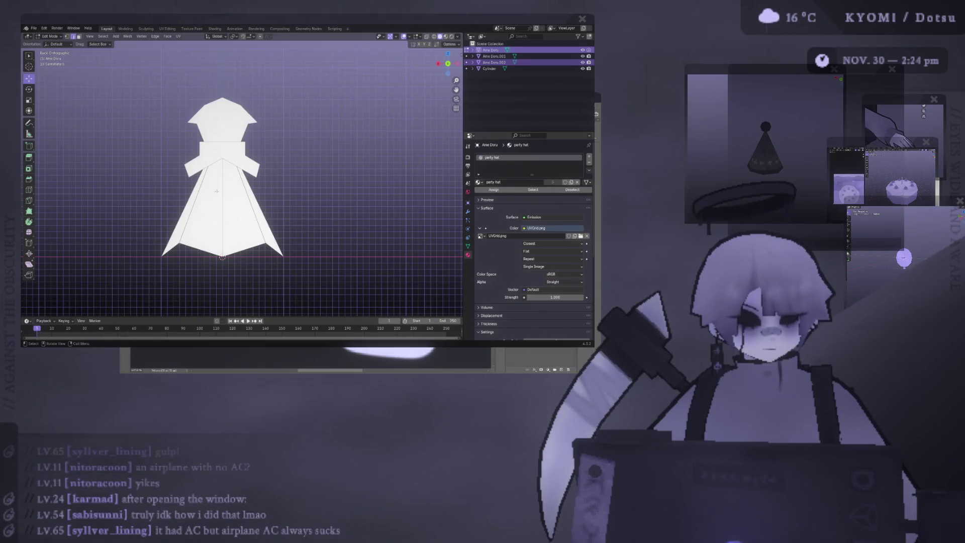
Scale the Cylinder arm piece slightly smaller and shift it along the Y axis.
key(Tab)
mouse_move(217, 191)
middle_down()
mouse_move(174, 186)
mouse_move(254, 159)
mouse_move(355, 156)
mouse_move(334, 173)
middle_up()
click(254, 152)
key(Tab)
key(s)
click(375, 168)
key(g)
key(y)
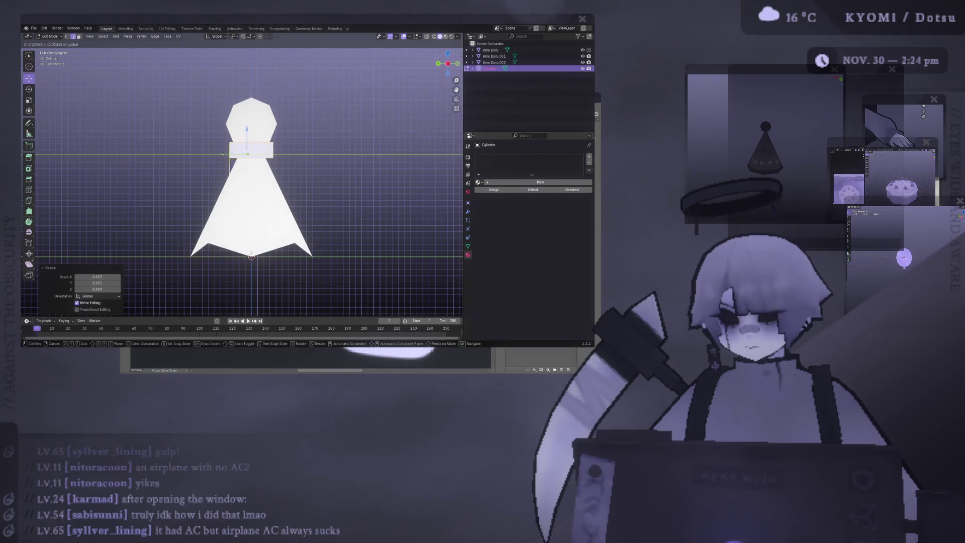
click(224, 156)
key(Tab)
Widen the scarf-like arms, save, and preview the doll in Material shading with its UV grid.
middle_drag(248, 166, 227, 181)
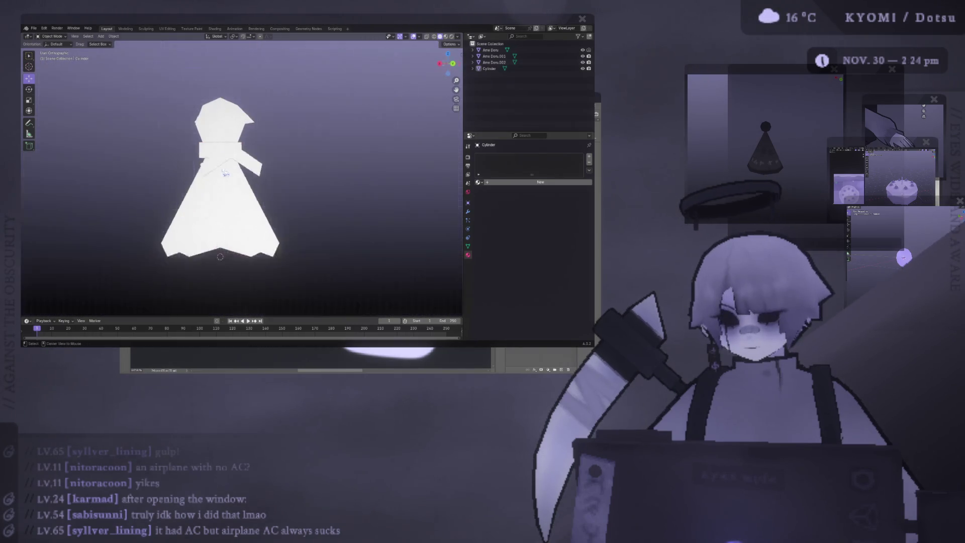
key(s)
scroll(317, 147, up, 2)
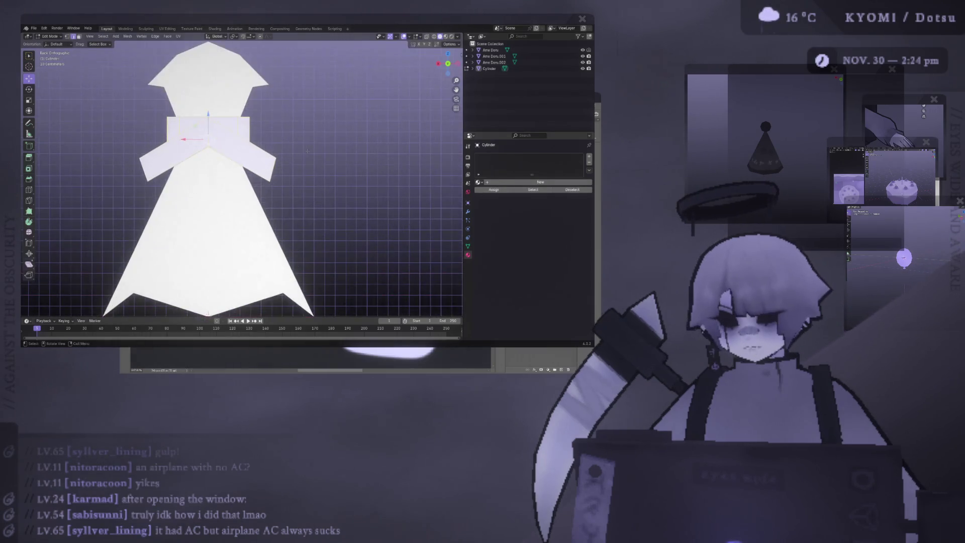
click(305, 151)
key(Tab)
scroll(227, 165, down, 3)
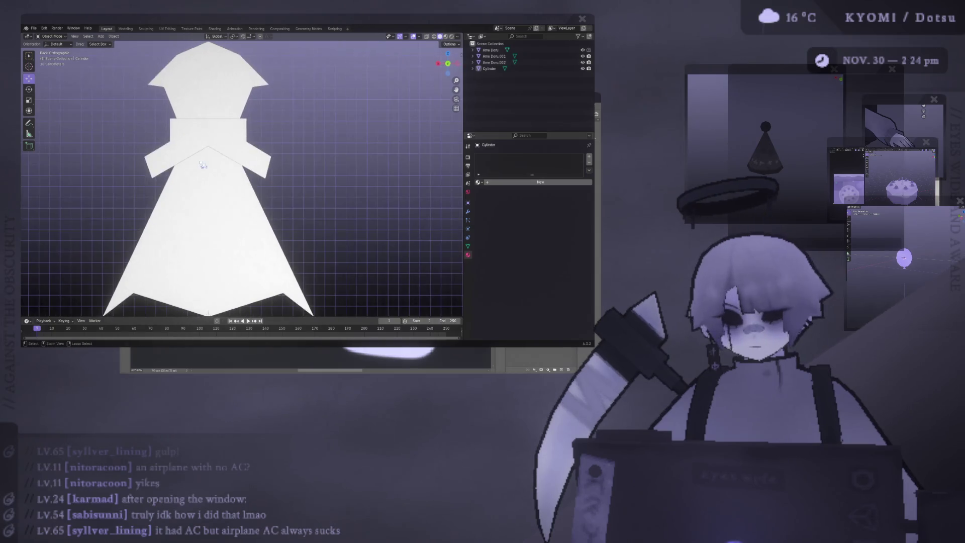
key(ctrl+s)
middle_drag(202, 166, 227, 158)
scroll(241, 155, down, 4)
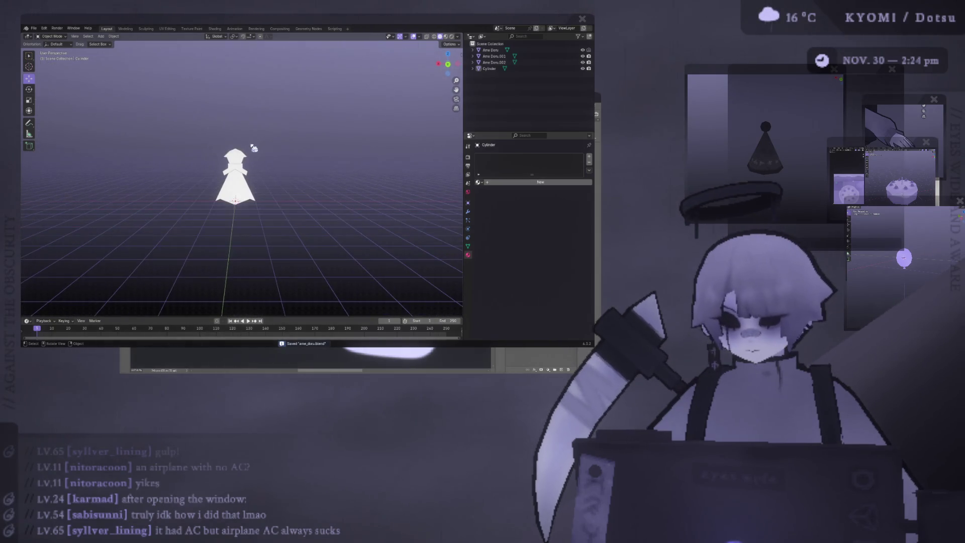
click(447, 37)
scroll(244, 149, up, 4)
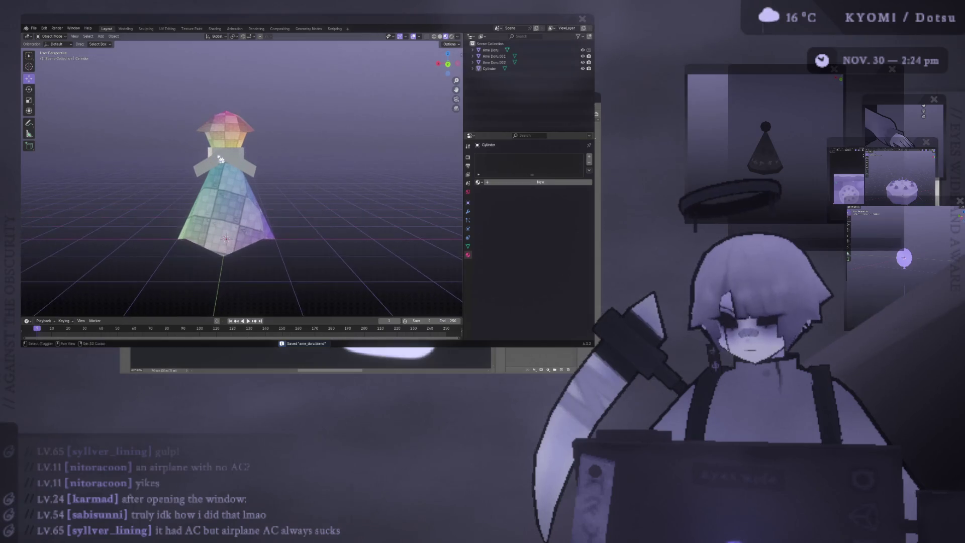
scroll(244, 149, down, 2)
scroll(244, 149, up, 1)
click(167, 29)
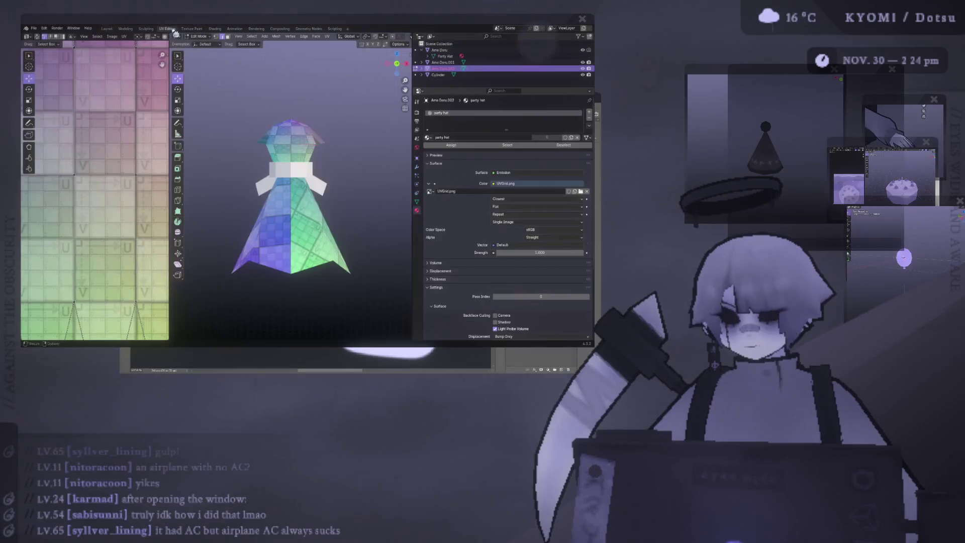
scroll(141, 155, down, 5)
scroll(91, 188, down, 2)
middle_drag(294, 211, 309, 226)
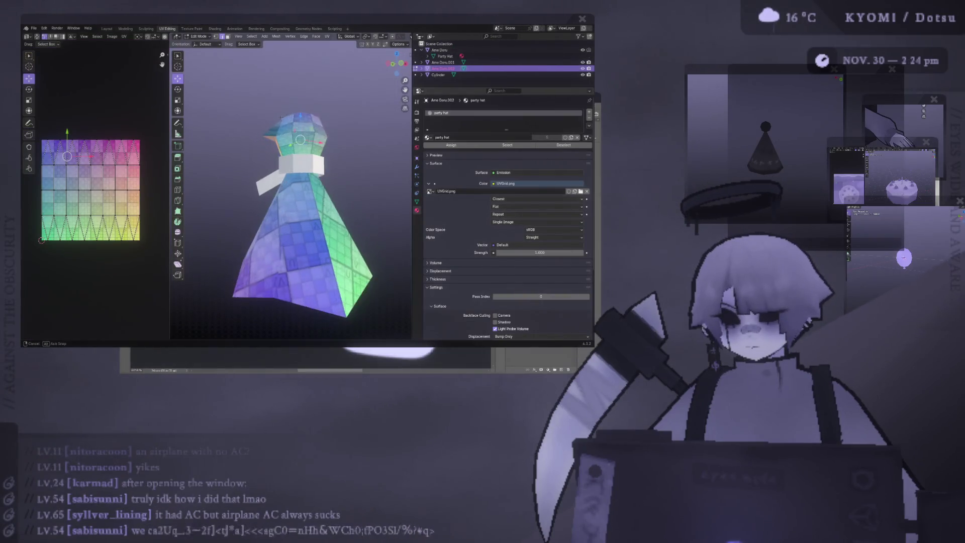
middle_drag(296, 143, 290, 147)
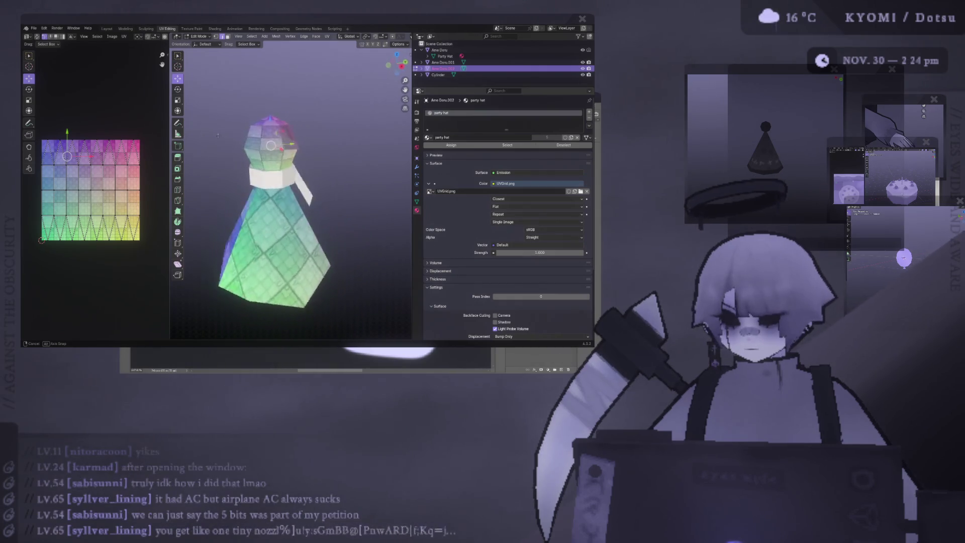
middle_drag(290, 147, 310, 143)
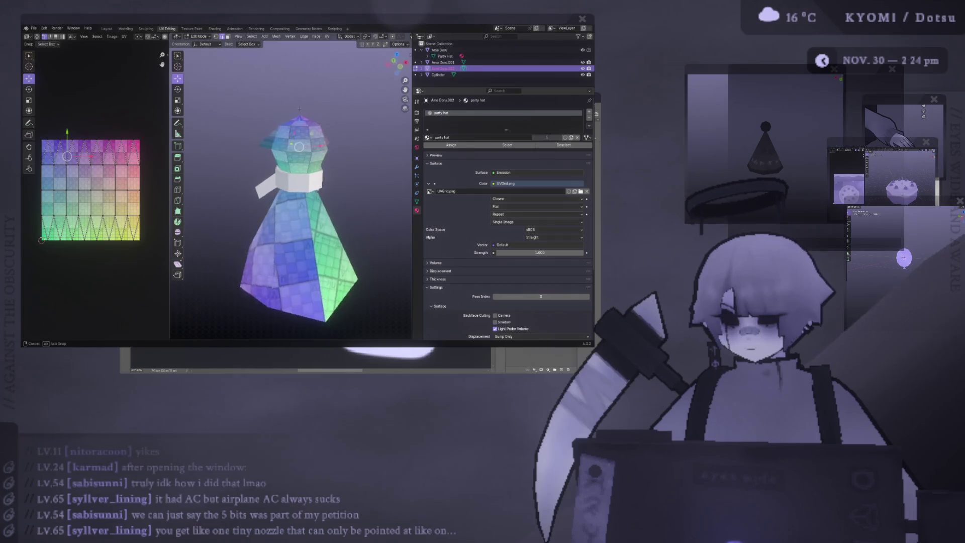
click(107, 29)
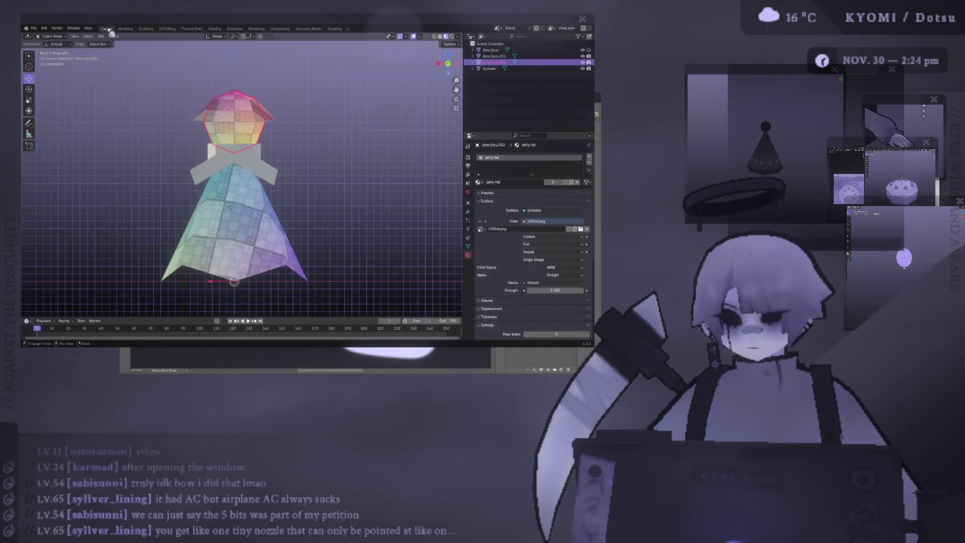
Raise the head's top vertices upward into pointed ear spikes.
key(Tab)
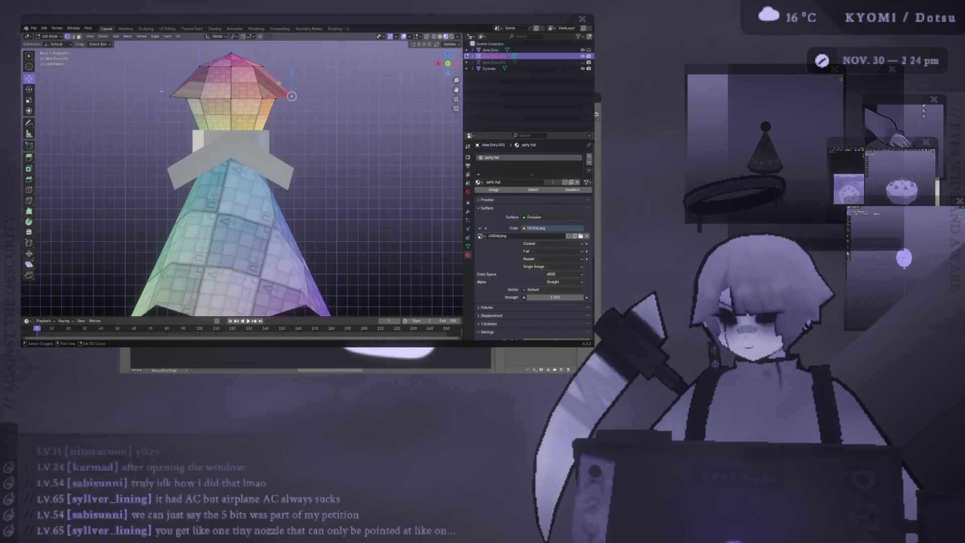
key(g)
click(272, 75)
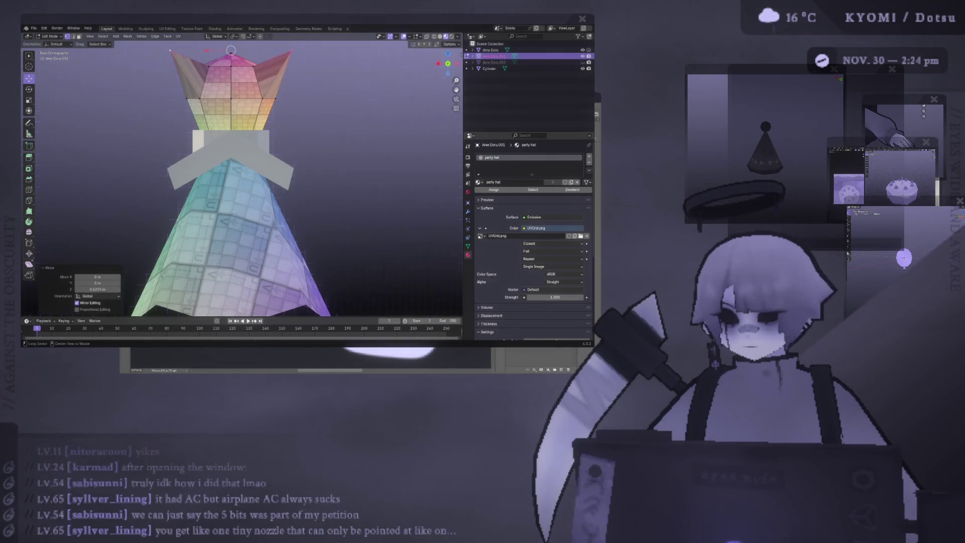
middle_drag(272, 151, 226, 151)
key(Tab)
mouse_move(226, 189)
middle_down()
mouse_move(139, 162)
mouse_move(254, 168)
middle_up()
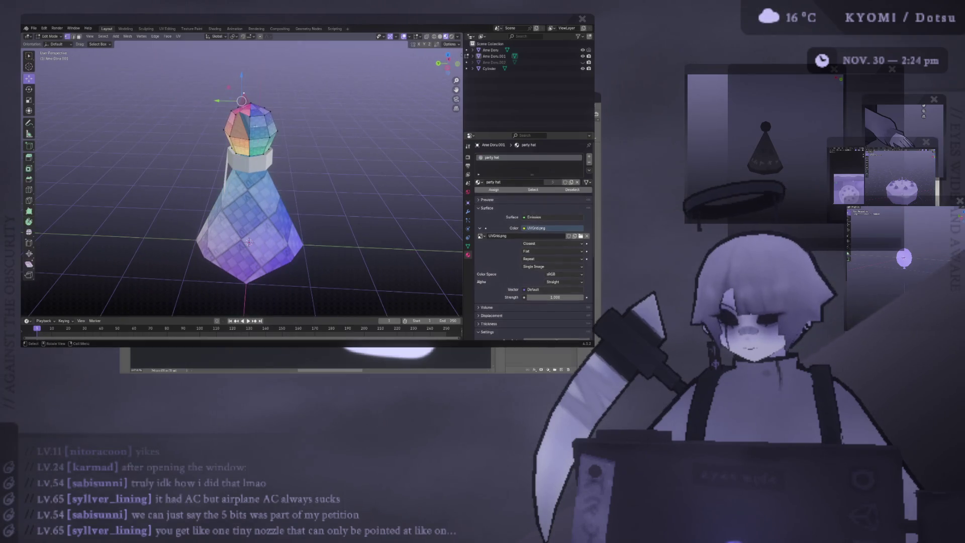
Flip the top head piece 180° about X and Z from front view, then save the file.
click(249, 121)
key(KP_1)
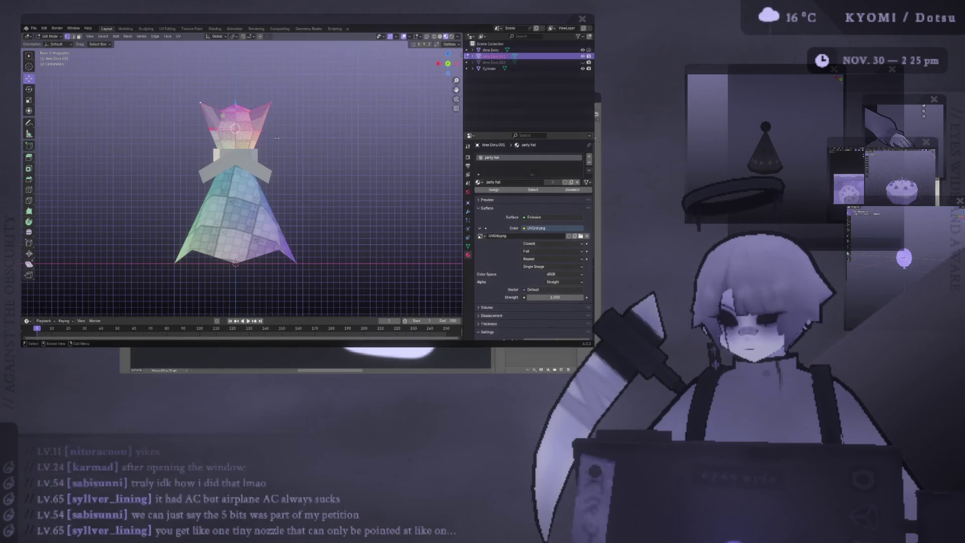
key(Tab)
text(rx180)
key(Return)
text(rz180)
key(Return)
key(Tab)
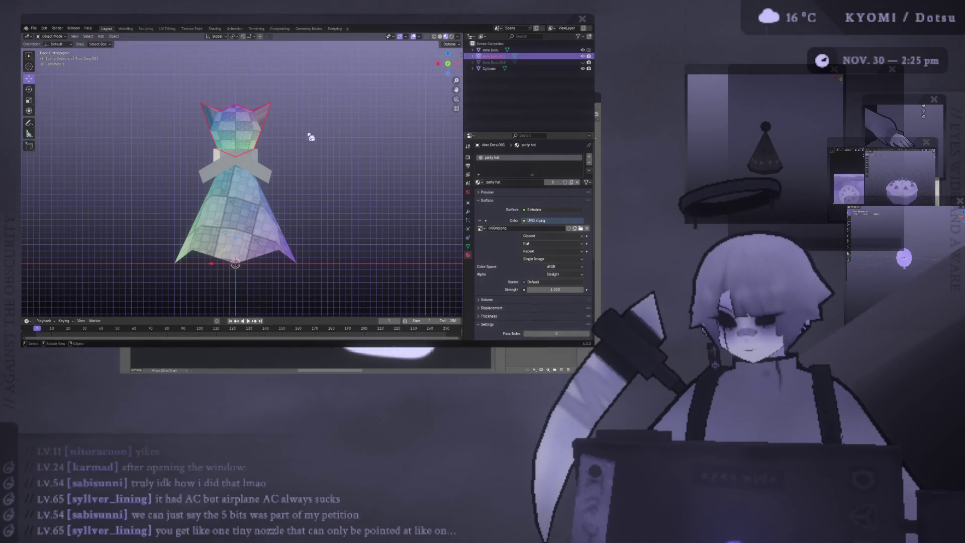
middle_drag(276, 138, 296, 174)
key(ctrl+s)
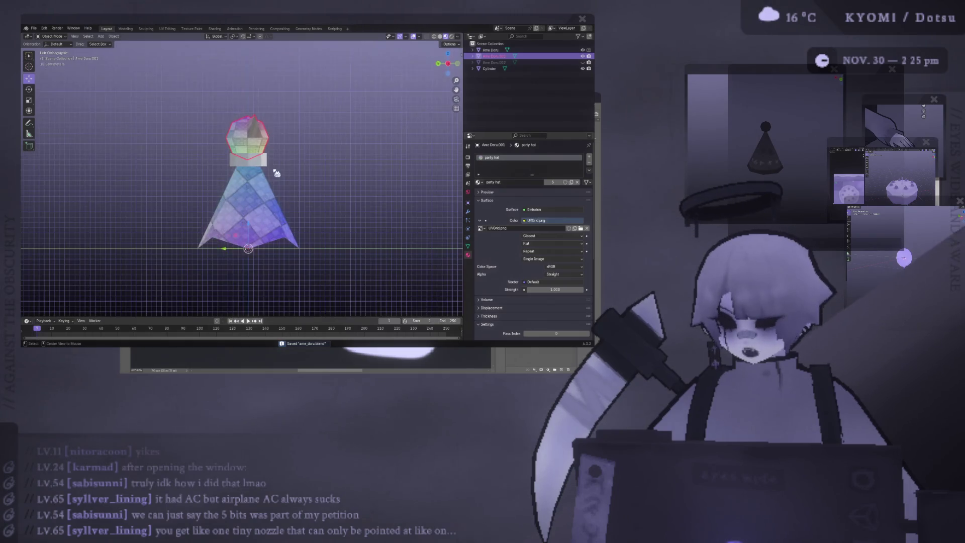
Nudge the head vertices vertically (G Z) to refine the ear height and check the result.
key(Tab)
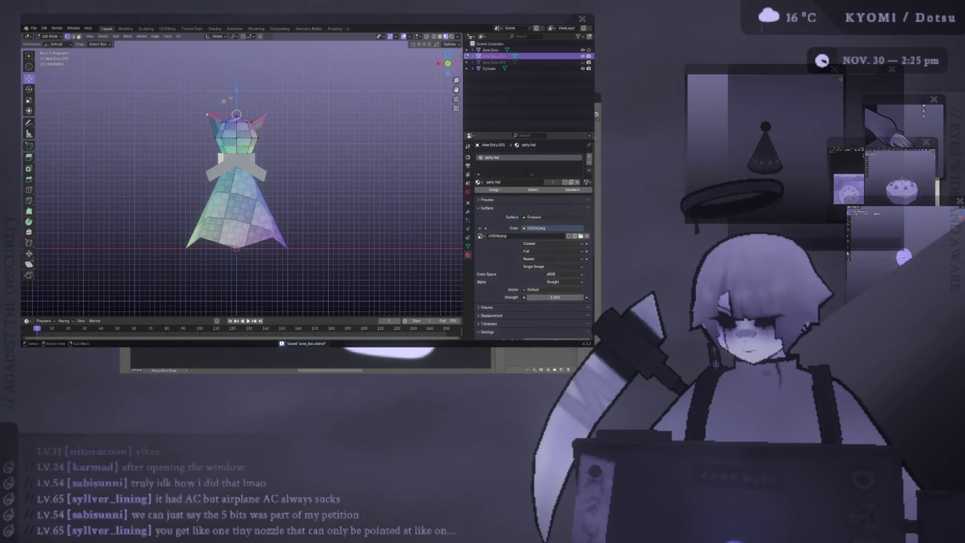
key(g)
key(z)
click(30, 260)
key(Tab)
middle_drag(226, 189, 247, 168)
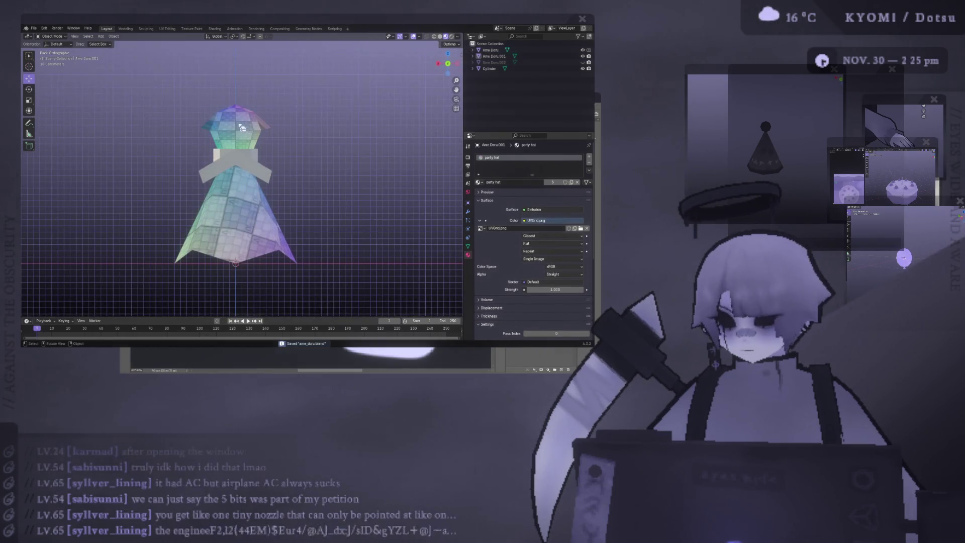
Save, inspect the figure from front and back, and select the whole connected hat mesh.
key(ctrl+s)
scroll(299, 171, up, 1)
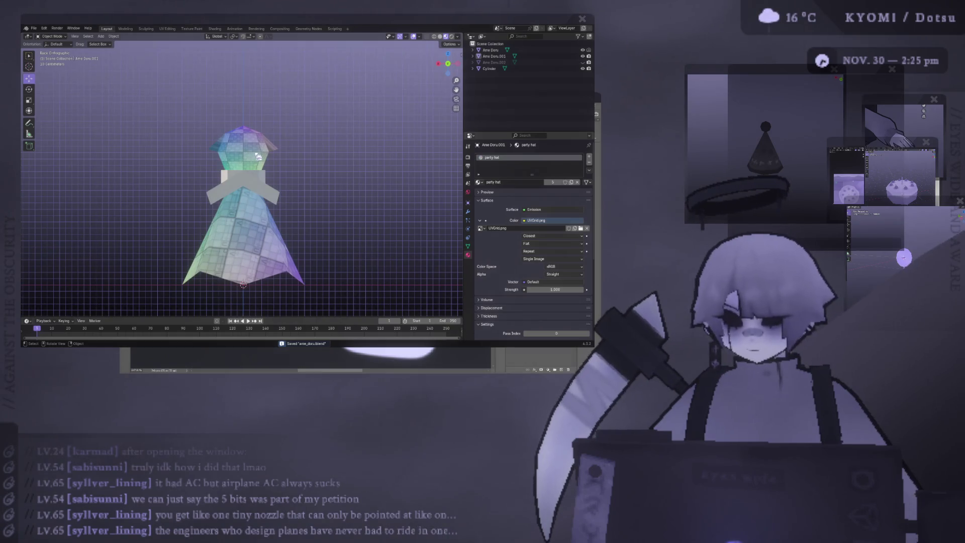
mouse_move(249, 160)
middle_down()
mouse_move(319, 185)
mouse_move(329, 179)
middle_up()
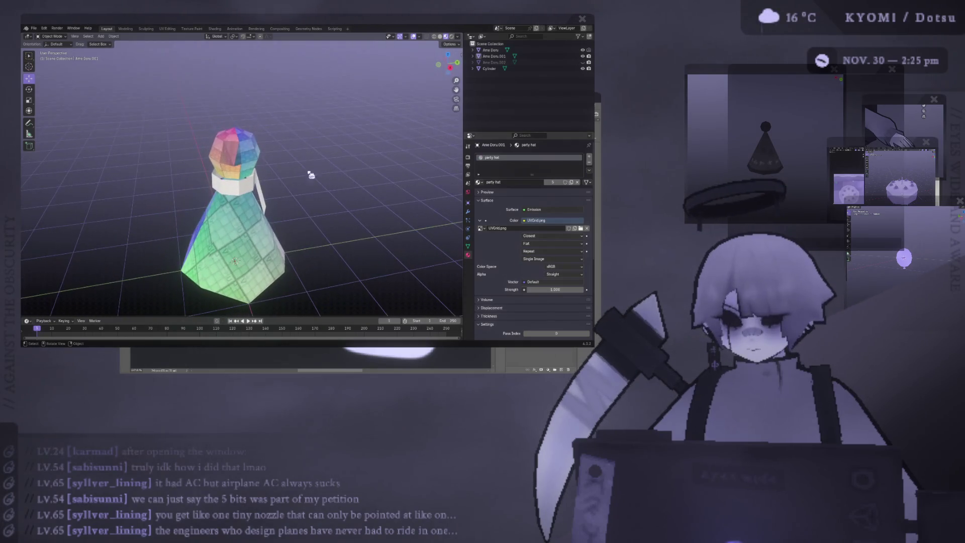
scroll(309, 175, up, 3)
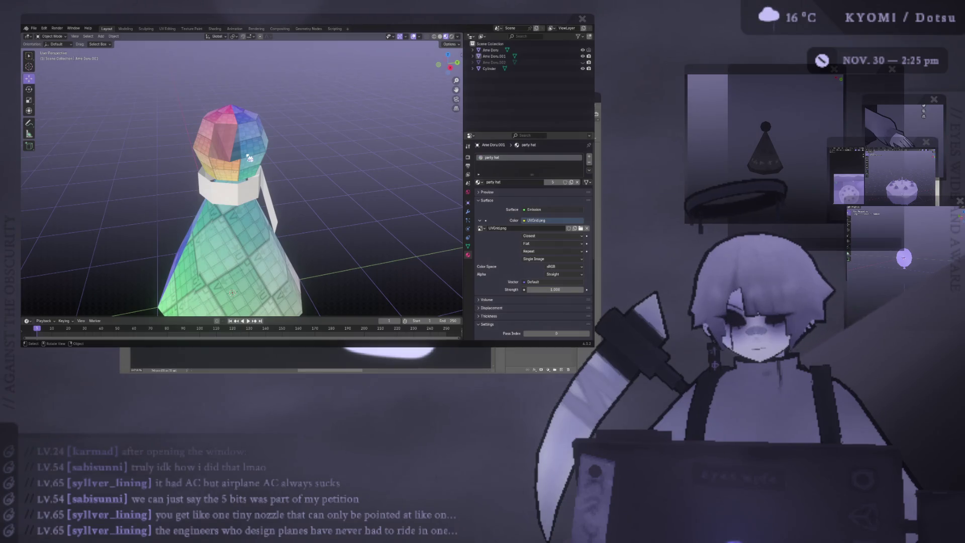
mouse_move(248, 159)
middle_down()
mouse_move(204, 141)
mouse_move(220, 177)
middle_up()
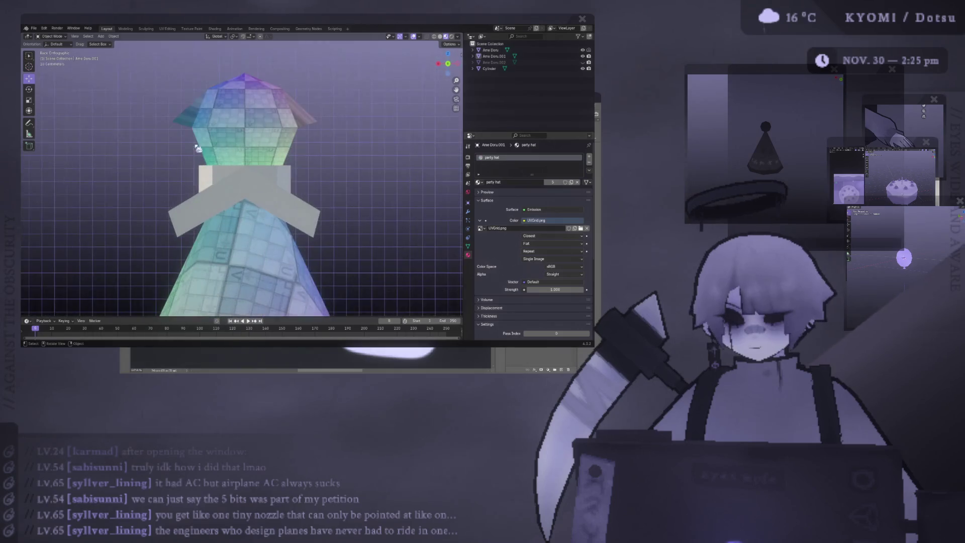
scroll(220, 178, up, 3)
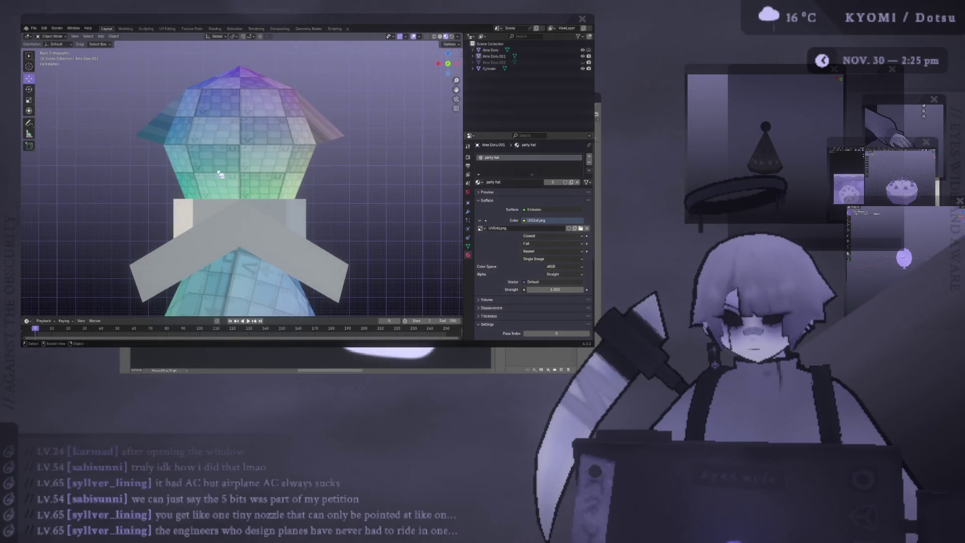
key(Tab)
key(ctrl+l)
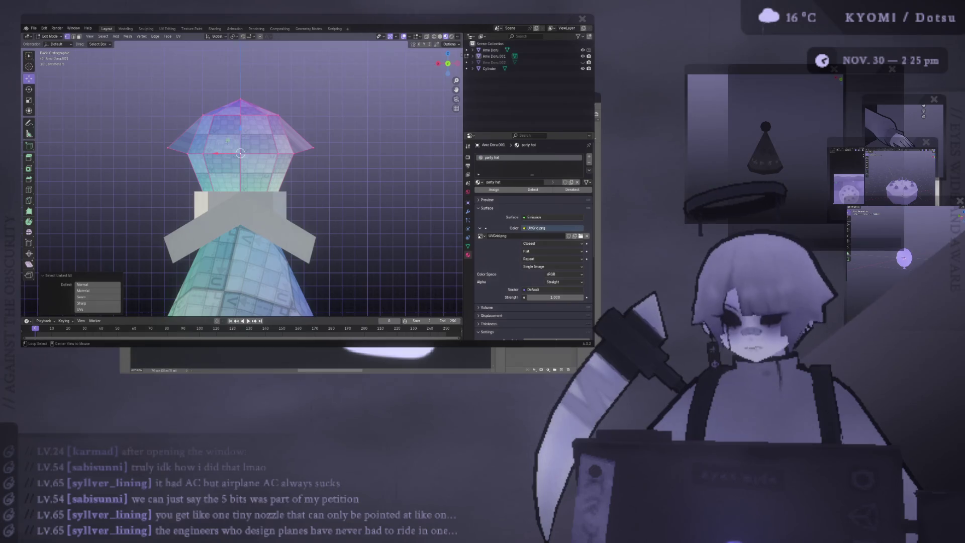
Try Texture Paint, return to Layout, then enter UV Editing with Ame Doru selected.
click(191, 29)
scroll(358, 181, down, 3)
scroll(144, 181, down, 3)
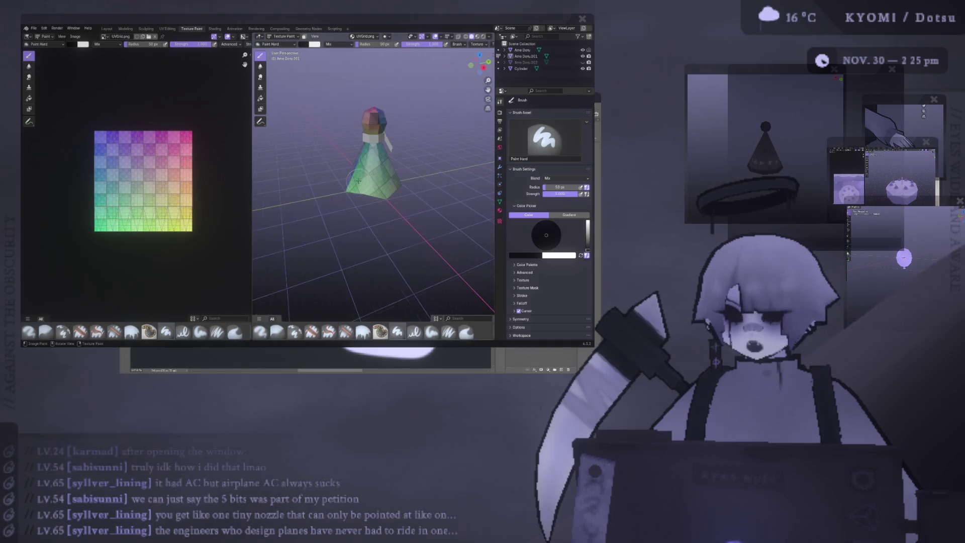
middle_drag(359, 181, 363, 196)
click(107, 29)
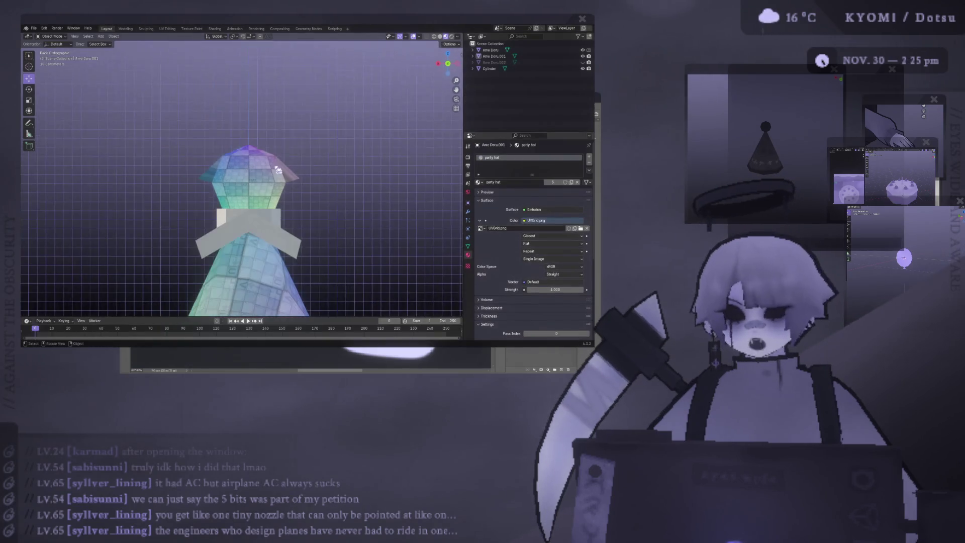
scroll(277, 170, down, 3)
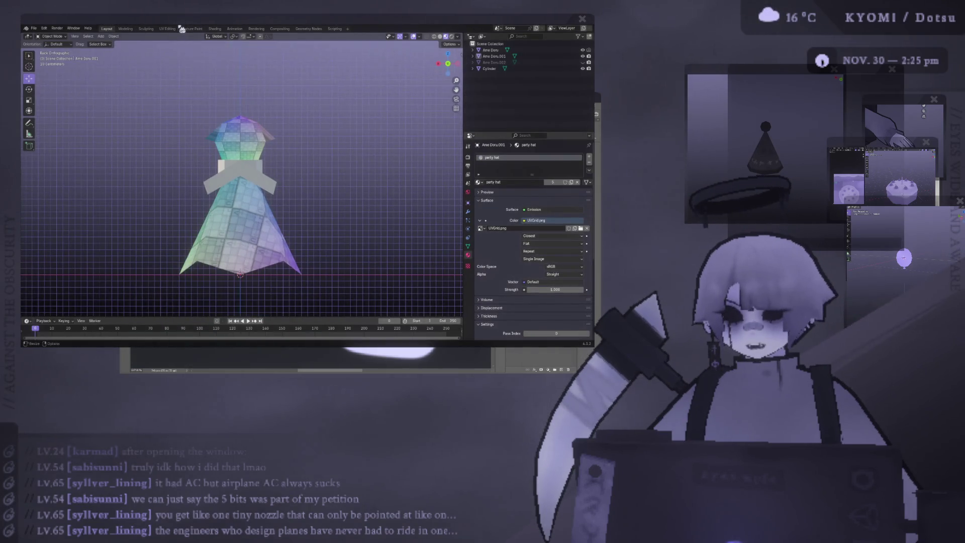
click(168, 28)
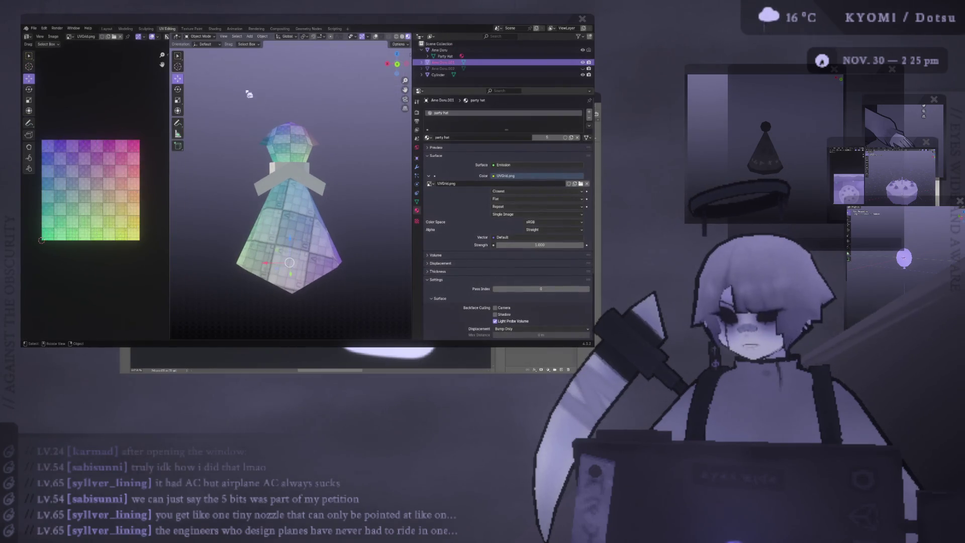
shift+click(291, 181)
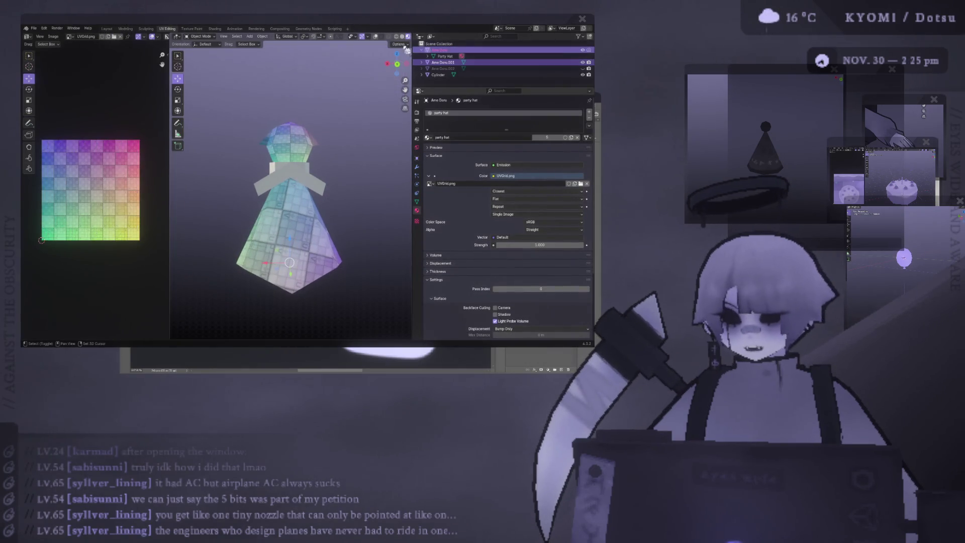
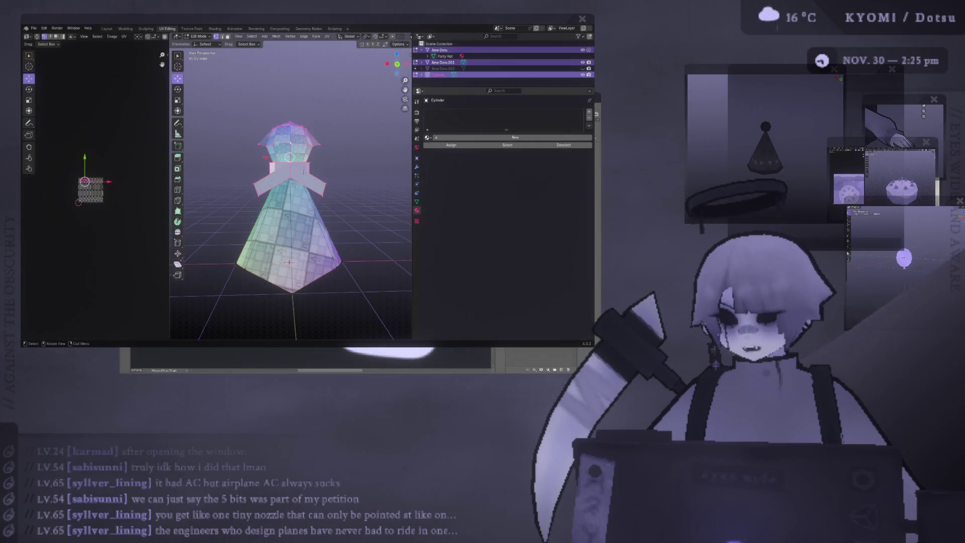
Select the linked collar cross faces and unwrap them with Project from View from the front.
key(alt+a)
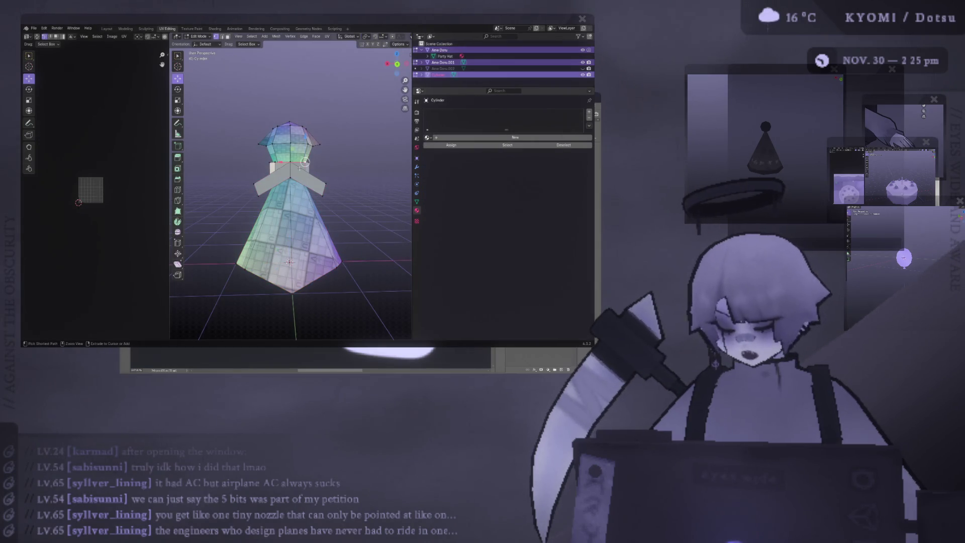
key(l)
scroll(301, 188, up, 4)
scroll(121, 192, up, 2)
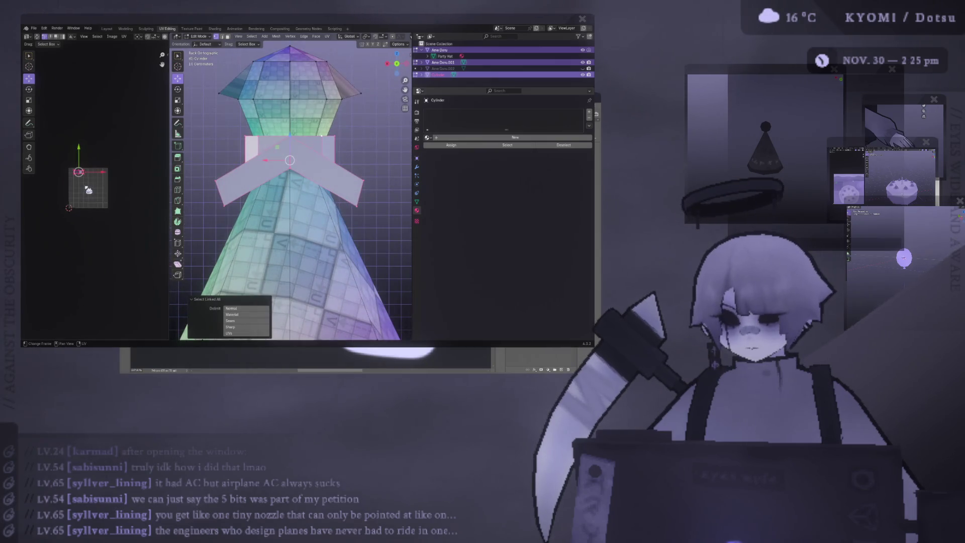
scroll(94, 178, up, 3)
mouse_move(305, 156)
middle_down()
mouse_move(354, 196)
mouse_move(316, 249)
mouse_move(292, 323)
middle_up()
key(KP_1)
right_click(291, 161)
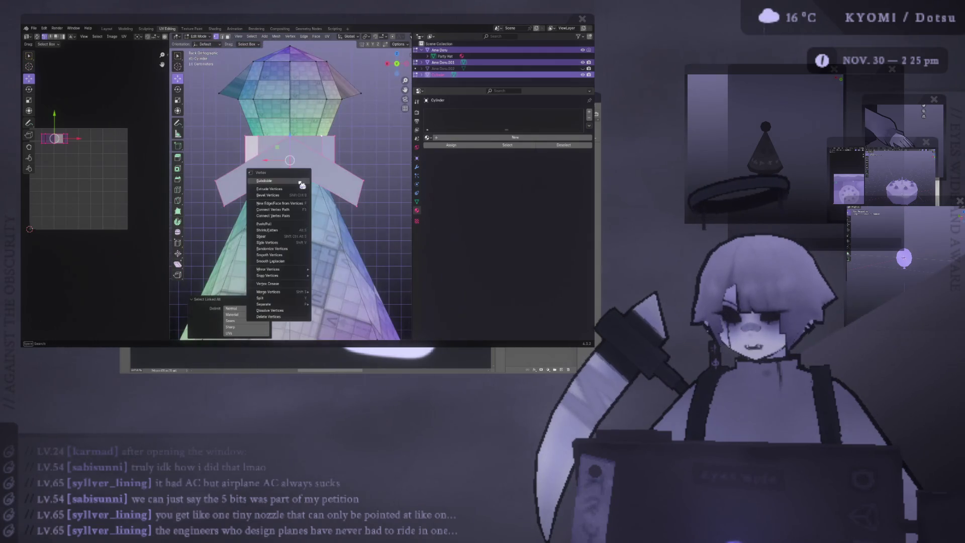
click(279, 195)
key(ctrl+l)
right_click(256, 211)
key(Escape)
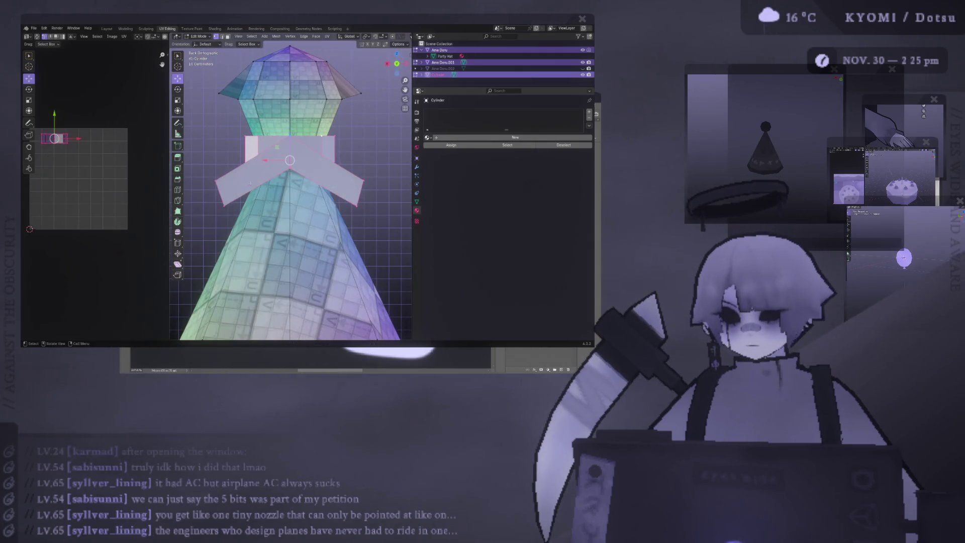
key(ctrl+f)
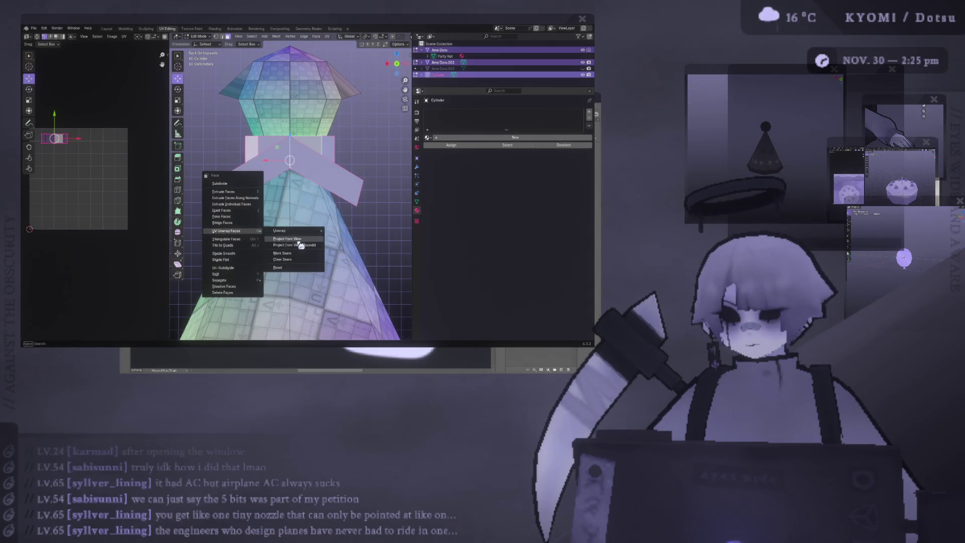
click(250, 241)
Move the cross island above the grid and the skirt fan island to the top left of the UV layout.
click(80, 182)
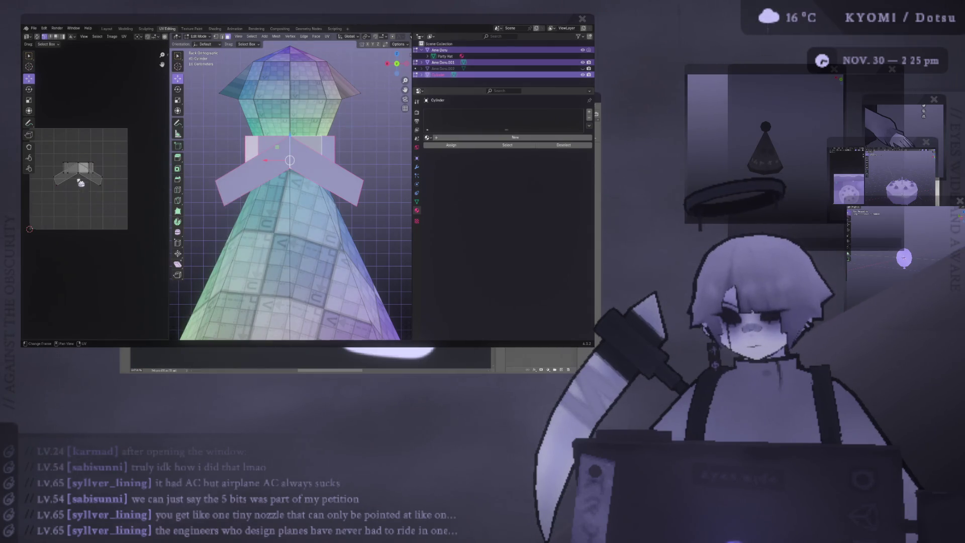
click(88, 181)
mouse_move(88, 181)
mouse_down()
mouse_move(102, 200)
mouse_move(121, 106)
mouse_up()
key(alt+h)
click(79, 171)
click(79, 171)
key(g)
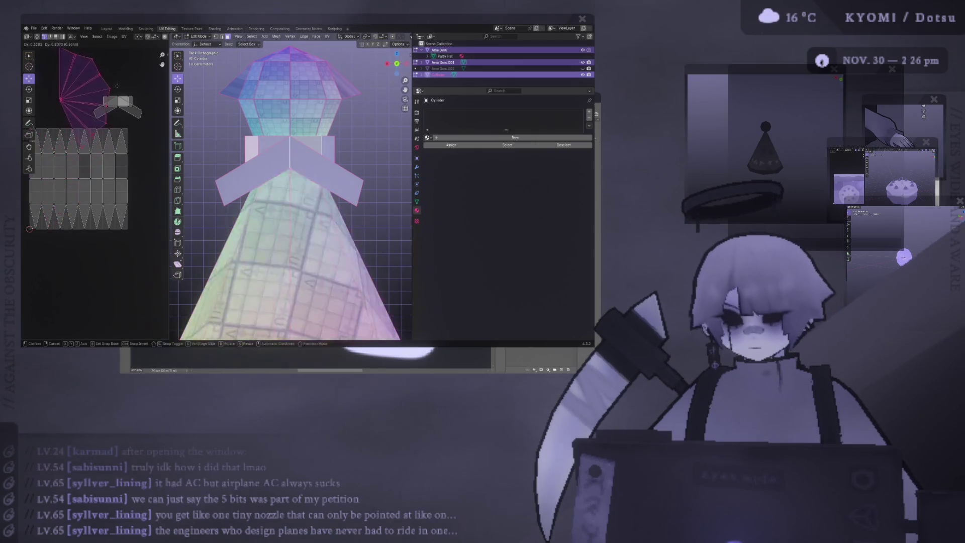
click(96, 68)
scroll(75, 151, up, 2)
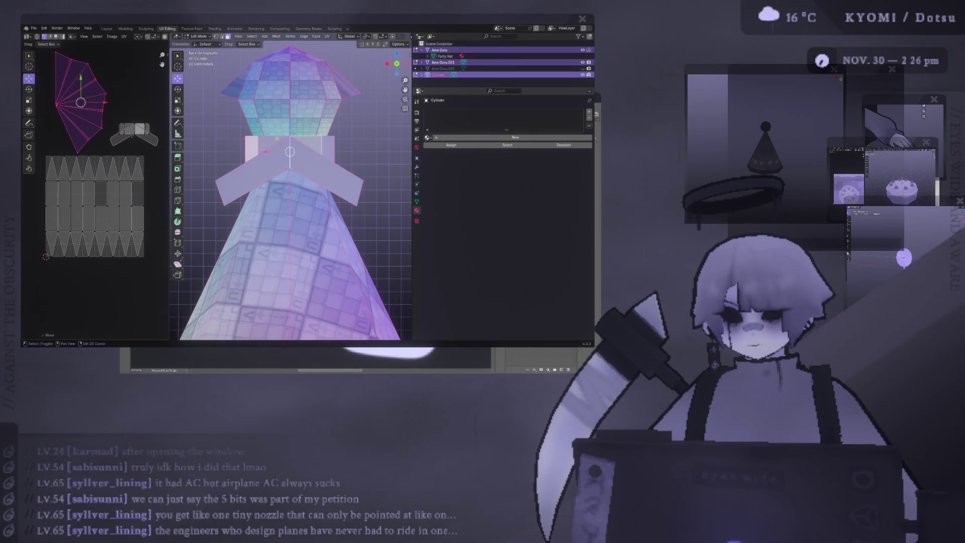
mouse_move(290, 152)
middle_down()
mouse_move(294, 219)
mouse_move(320, 235)
middle_up()
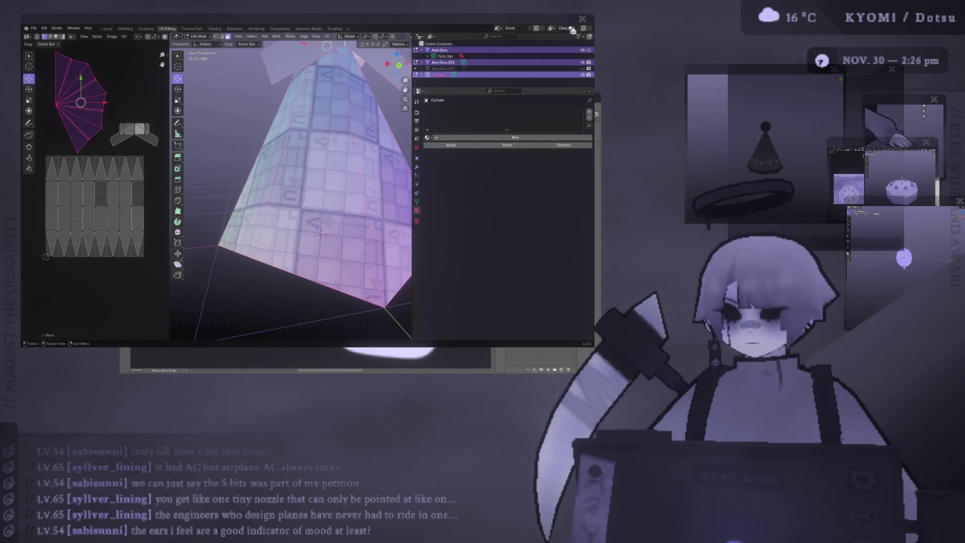
scroll(311, 148, down, 3)
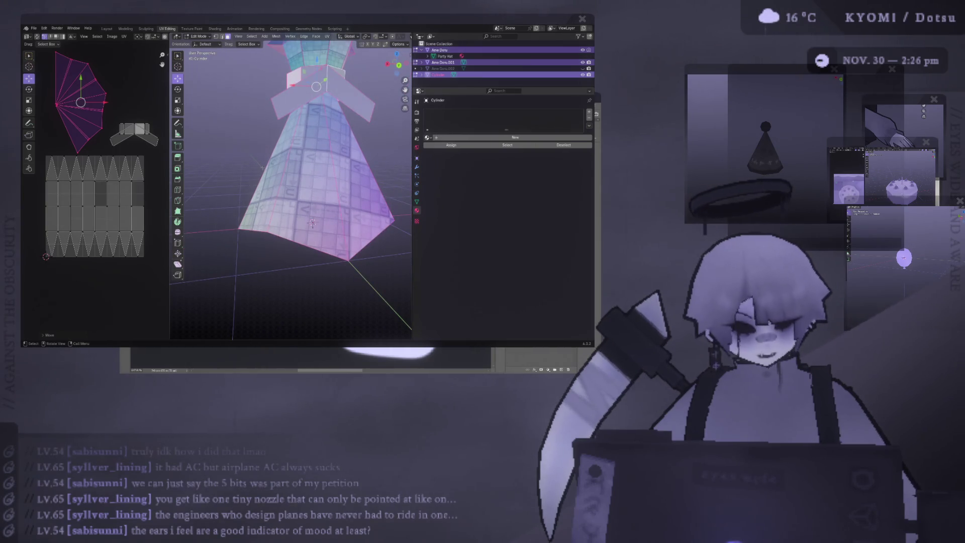
key(KP_1)
shift+middle_drag(286, 189, 324, 192)
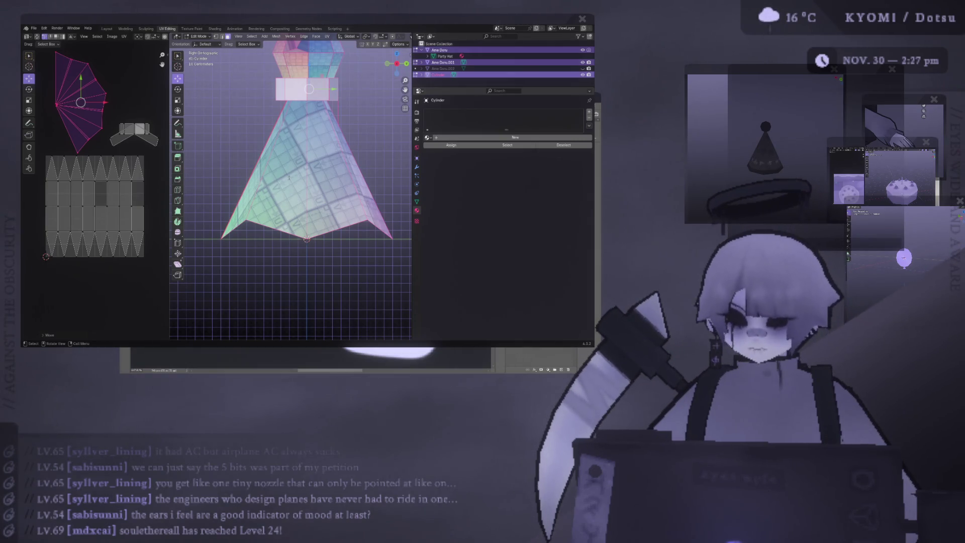
scroll(305, 169, down, 3)
Widen the 3D view and select the party hat to show its UV islands over the grid.
mouse_move(294, 183)
middle_down()
mouse_move(317, 189)
mouse_move(291, 181)
middle_up()
scroll(288, 179, up, 3)
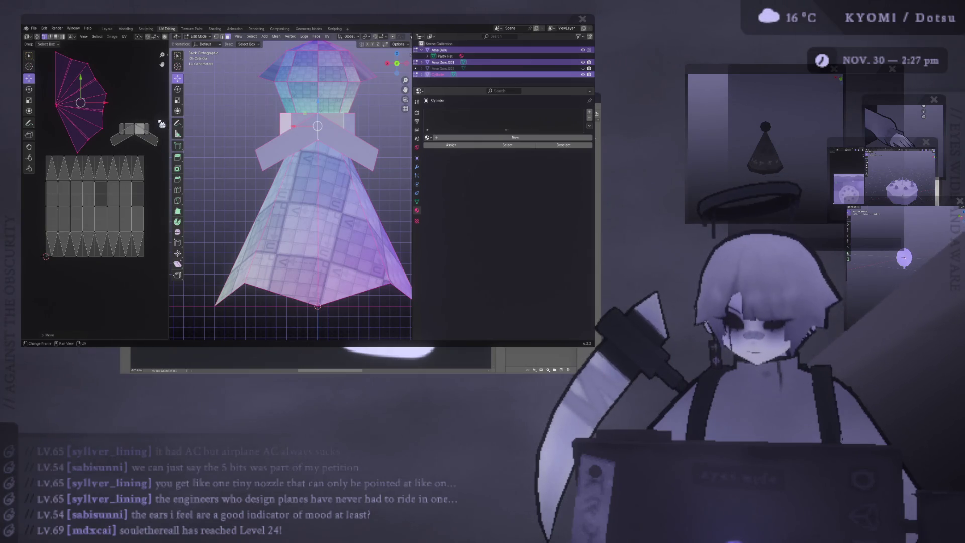
drag(168, 124, 143, 129)
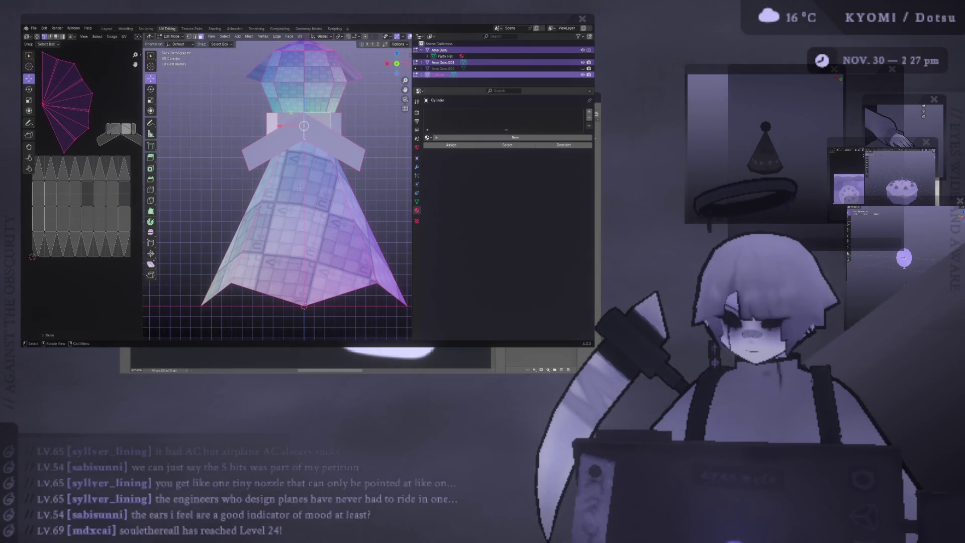
click(303, 82)
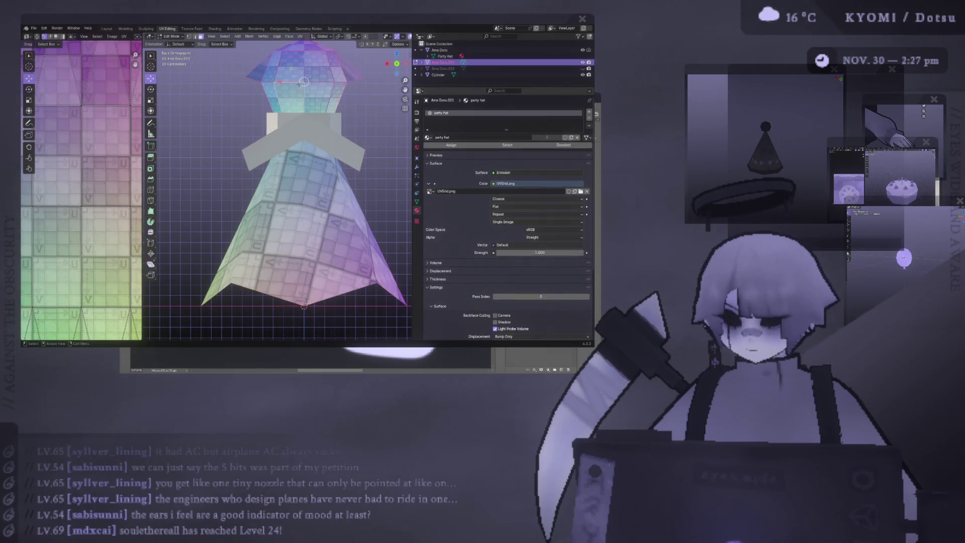
scroll(98, 177, down, 2)
scroll(98, 177, down, 2)
scroll(99, 178, up, 1)
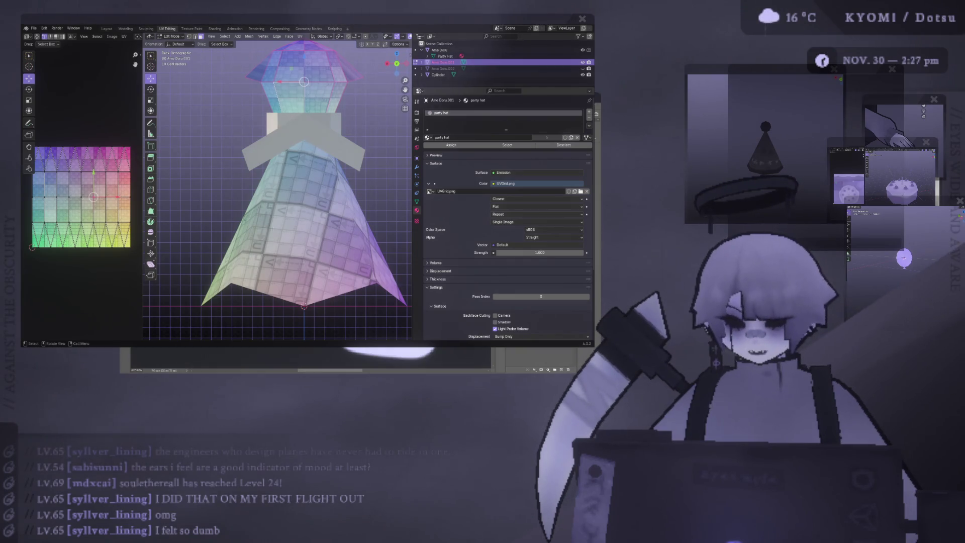
Edit the body mesh, nudge the collar piece and select its connected parts.
key(Tab)
click(310, 169)
mouse_move(310, 196)
middle_down()
mouse_move(310, 169)
mouse_move(302, 226)
middle_up()
key(Tab)
key(g)
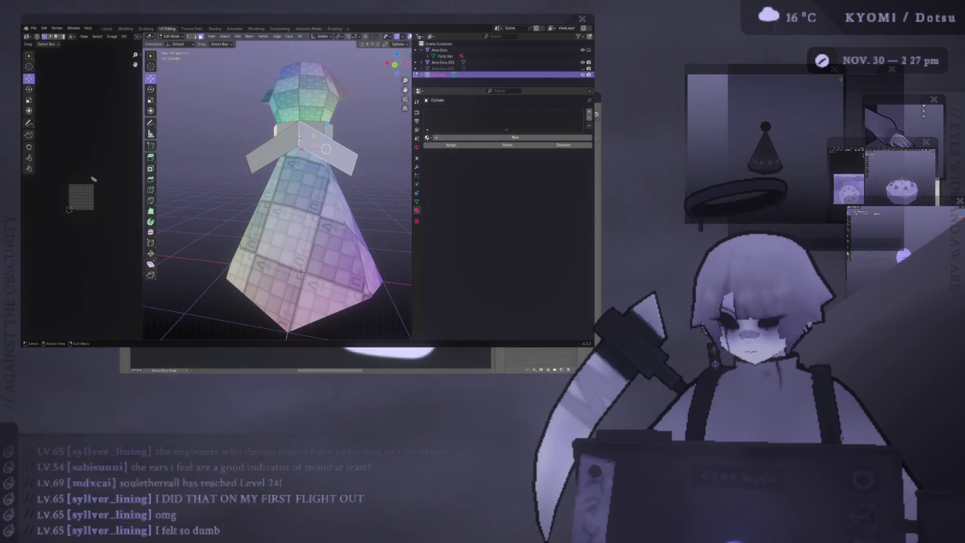
click(325, 148)
key(ctrl+l)
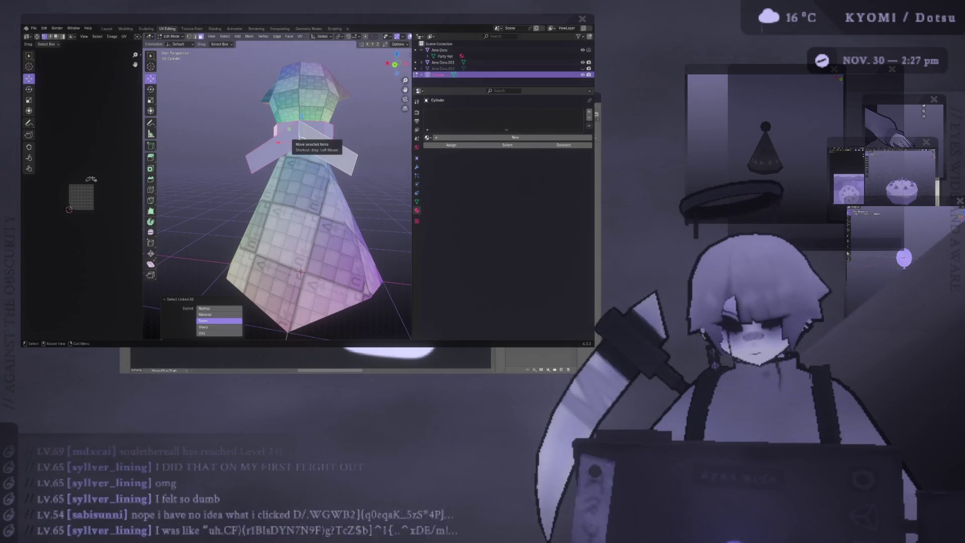
Switch to editing the party hat's mesh with the whole cone selected.
click(302, 98)
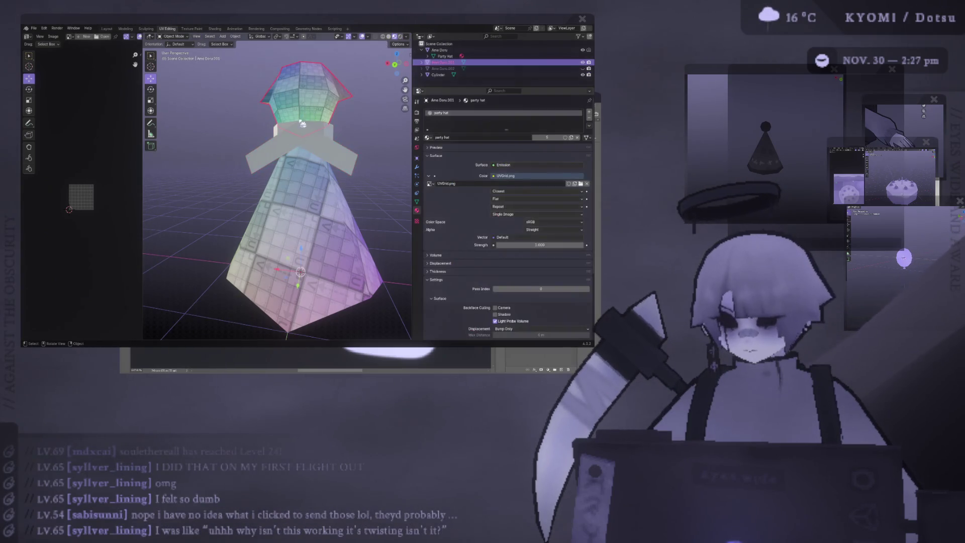
key(Tab)
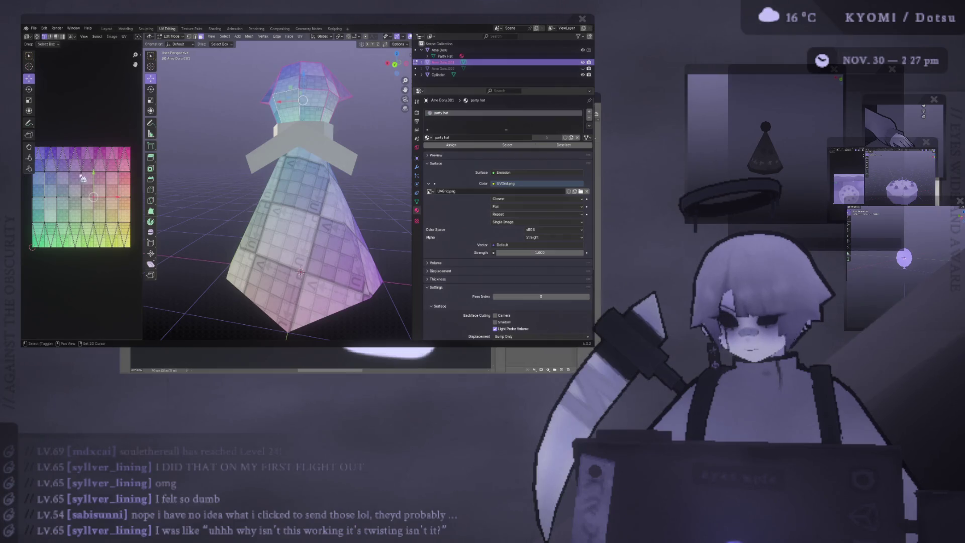
key(Tab)
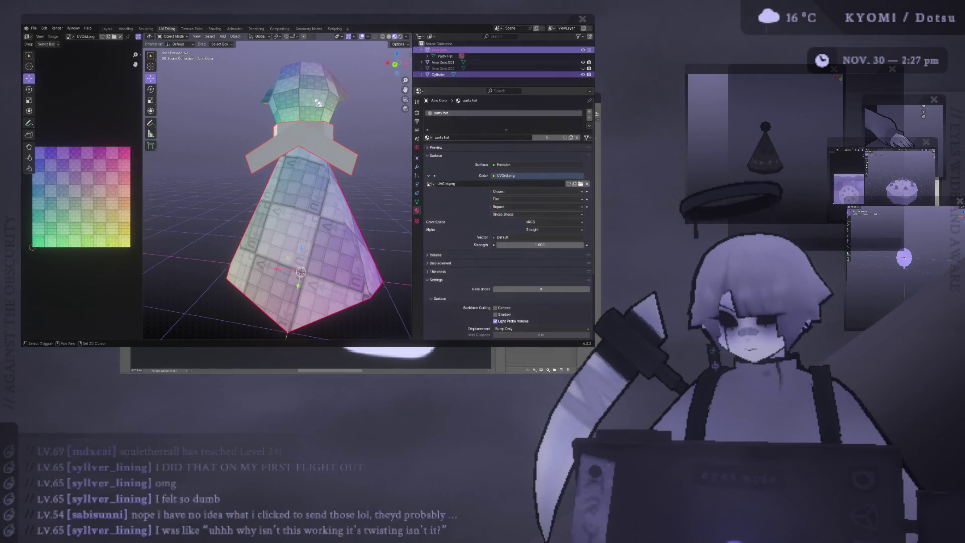
key(a)
key(Tab)
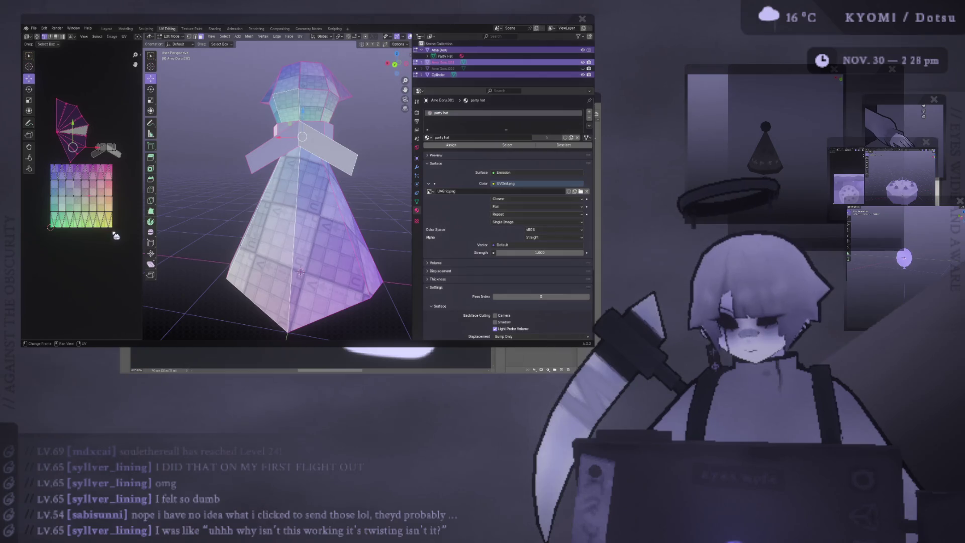
scroll(302, 188, up, 2)
scroll(70, 127, up, 3)
scroll(84, 139, up, 3)
scroll(94, 153, up, 2)
scroll(94, 153, up, 2)
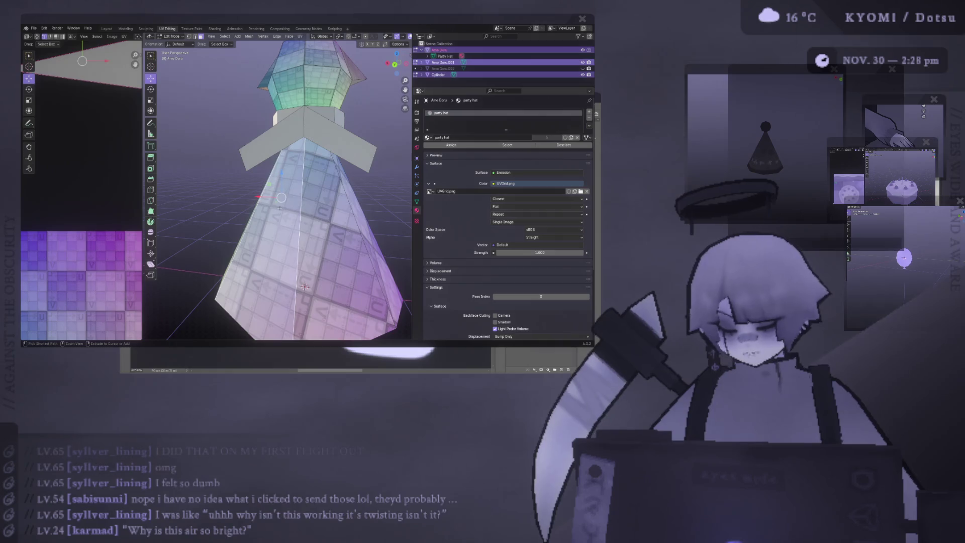
Select the whole linked cone and unwrap its faces into one fan-shaped UV island.
key(ctrl+l)
scroll(306, 191, down, 3)
key(ctrl+f)
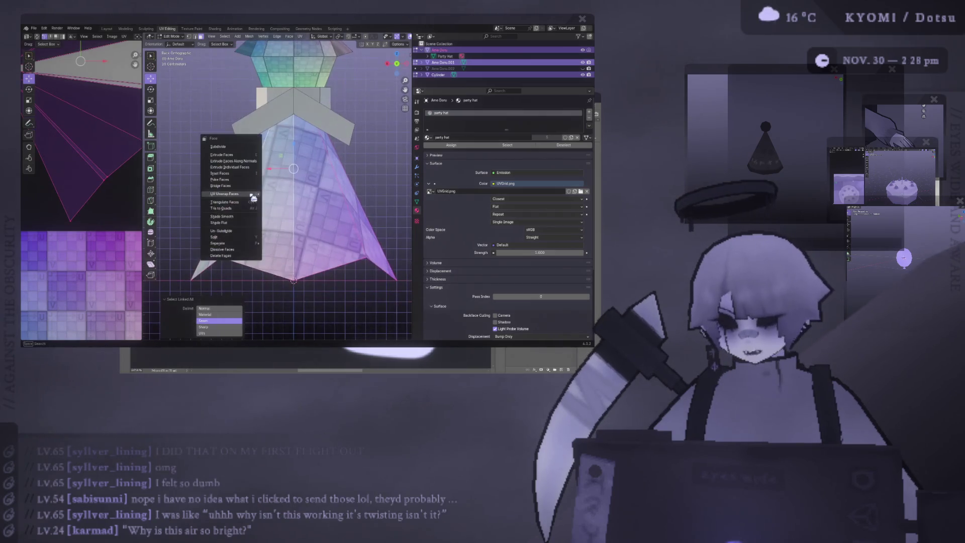
click(286, 198)
key(ctrl+f)
click(268, 199)
key(ctrl+f)
click(337, 202)
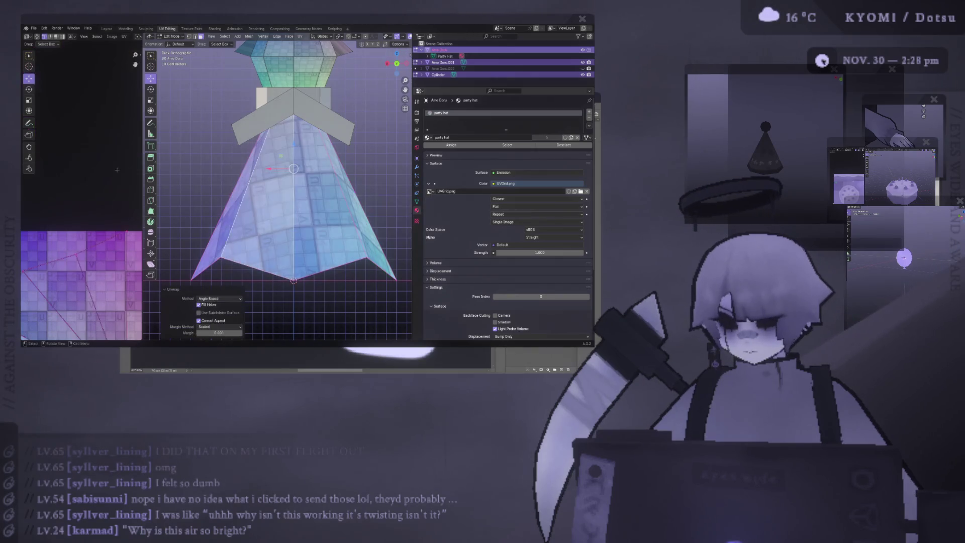
Rotate the cone's UV island so its point faces up, viewing the hat from the front.
key(r)
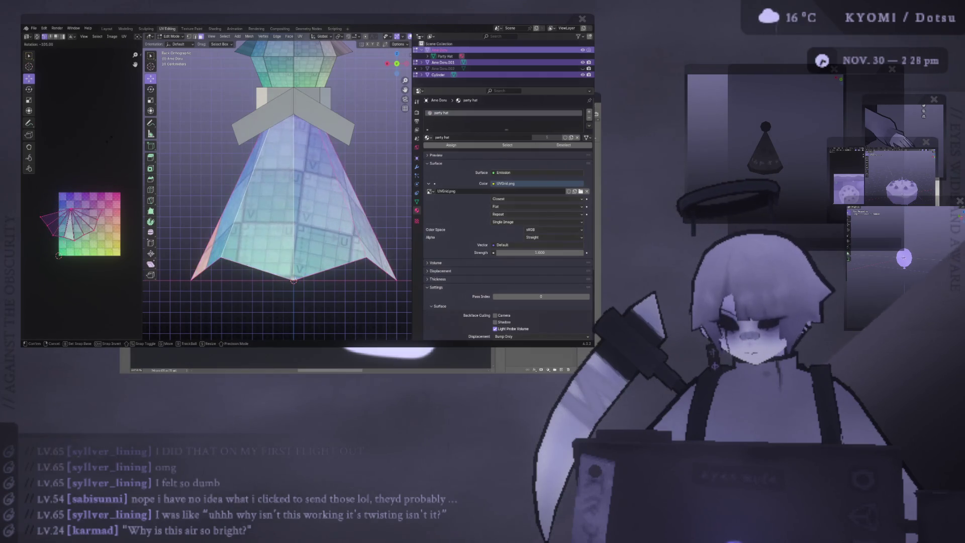
key(Return)
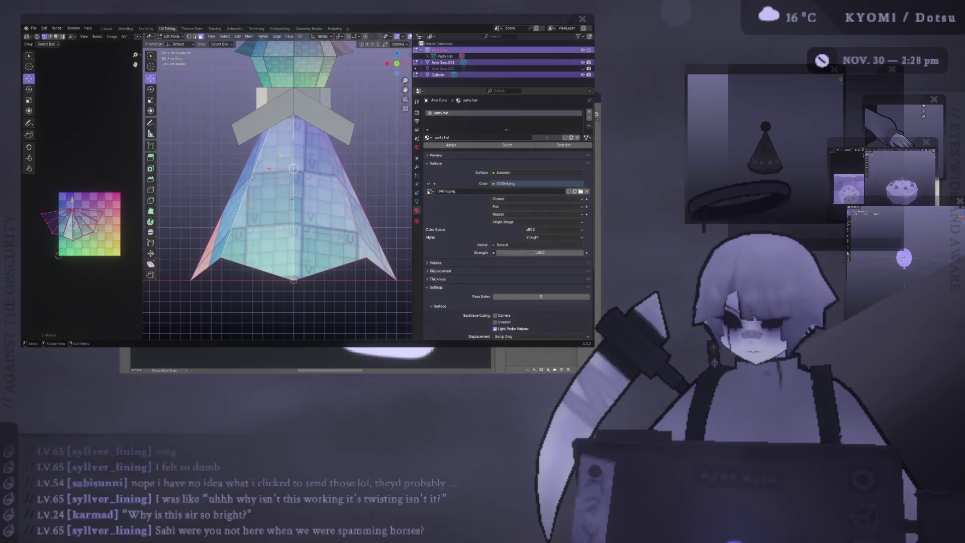
key(r)
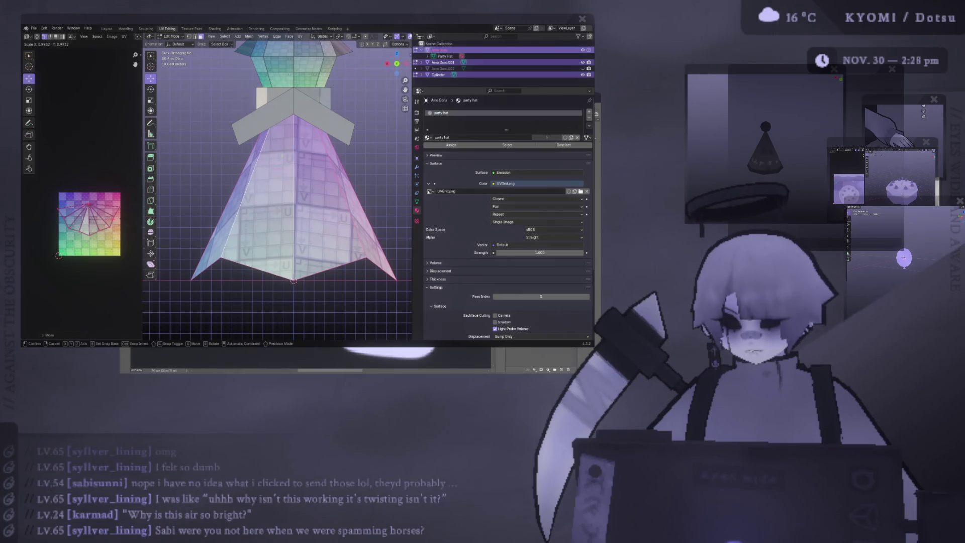
mouse_move(286, 226)
middle_down()
mouse_move(259, 278)
mouse_move(267, 296)
middle_up()
key(KP_1)
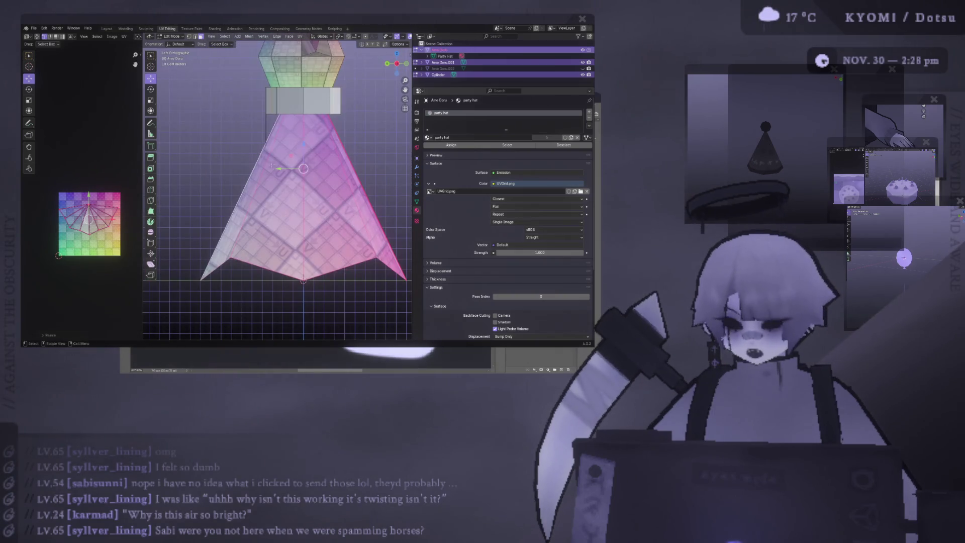
scroll(88, 219, up, 2)
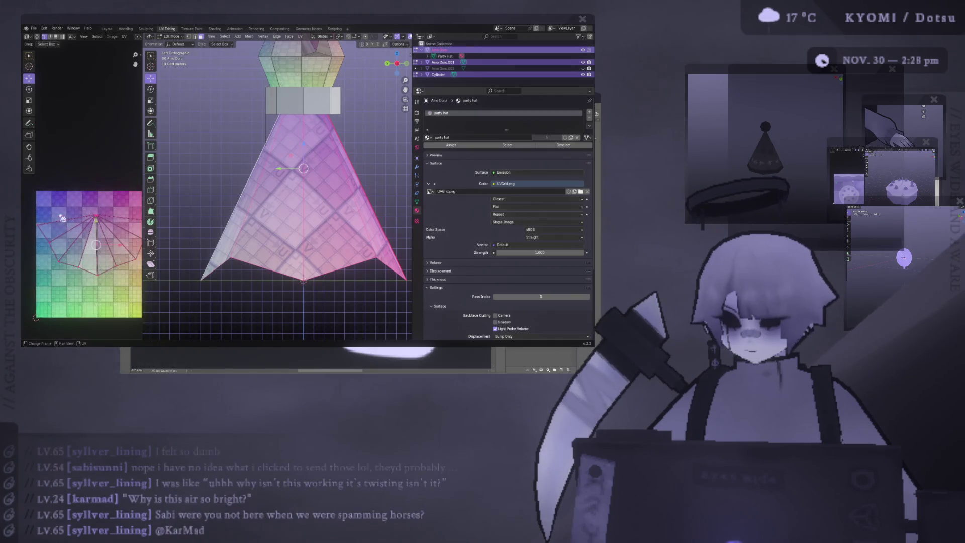
Box-select the island's top vertex and move the fan island down onto the lower half of the grid.
shift+click(91, 219)
key(b)
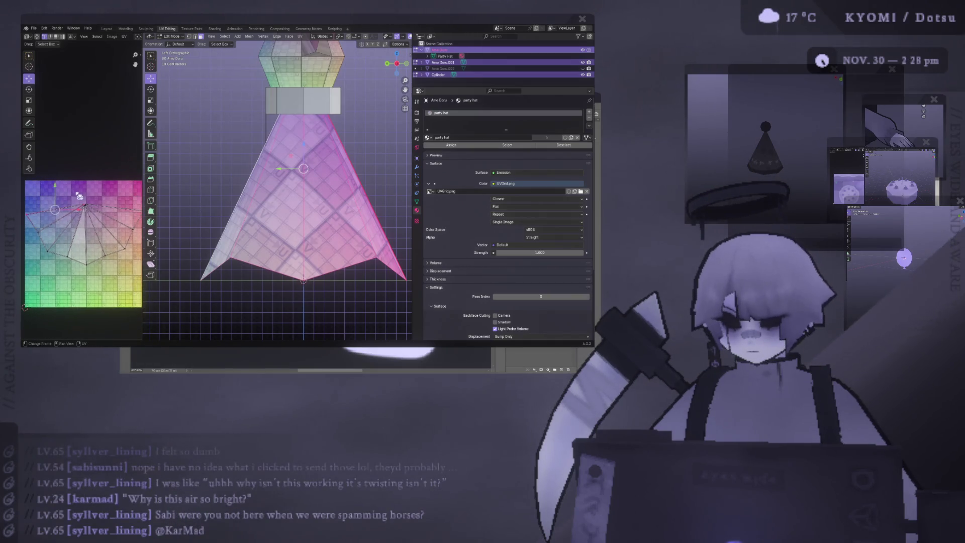
click(110, 212)
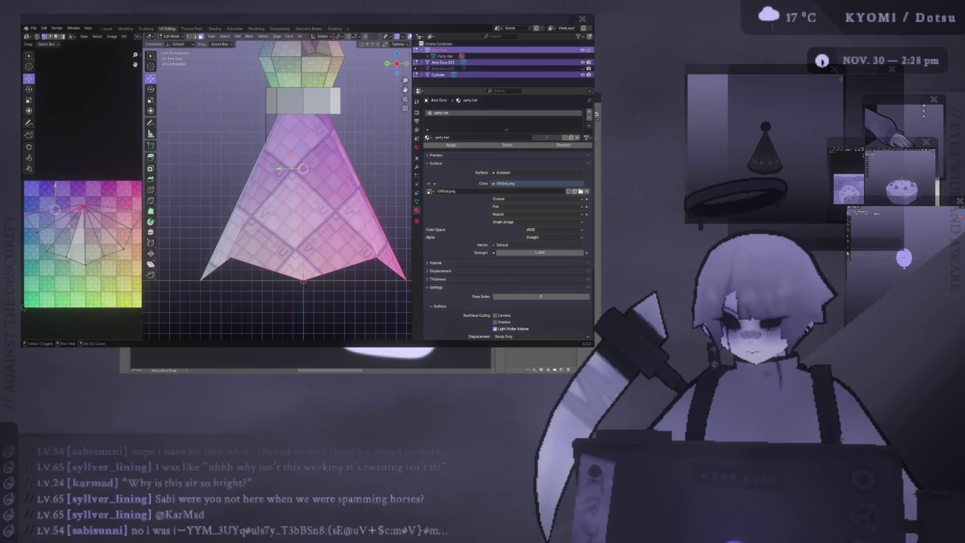
scroll(89, 209, down, 1)
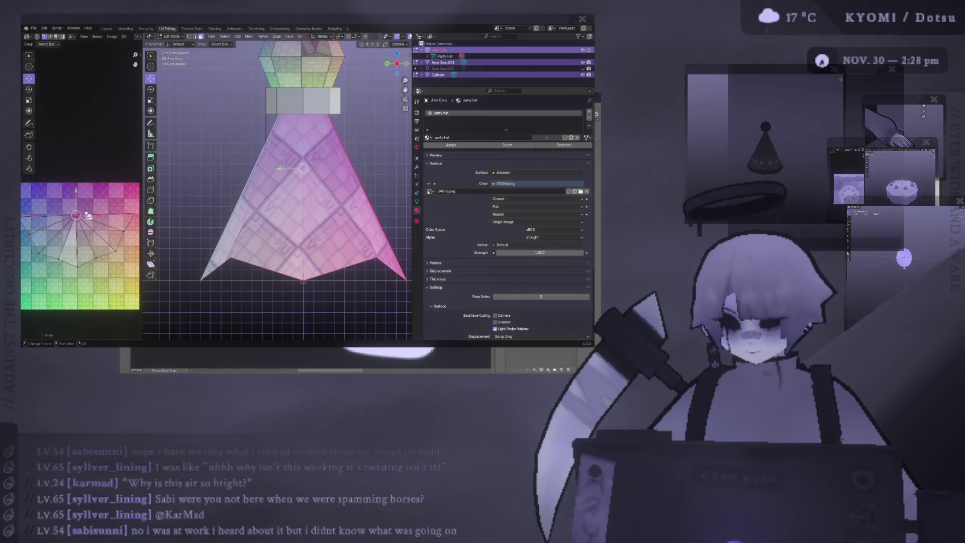
scroll(90, 209, up, 1)
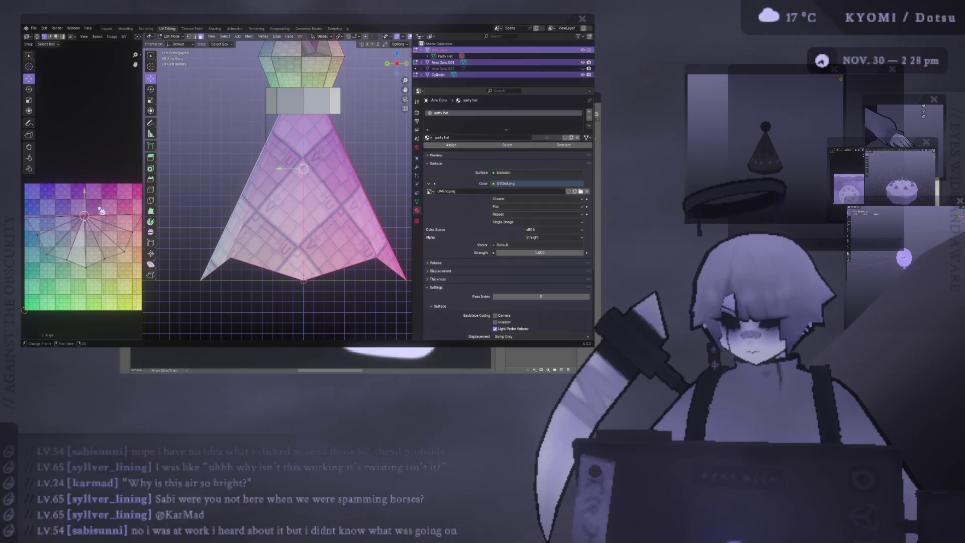
key(g)
click(85, 260)
scroll(84, 260, down, 1)
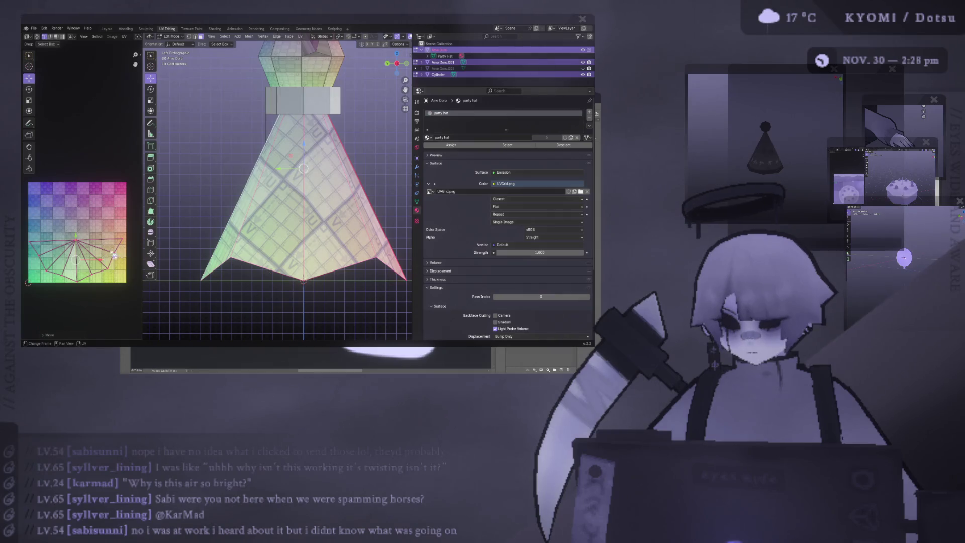
drag(143, 188, 259, 188)
key(r)
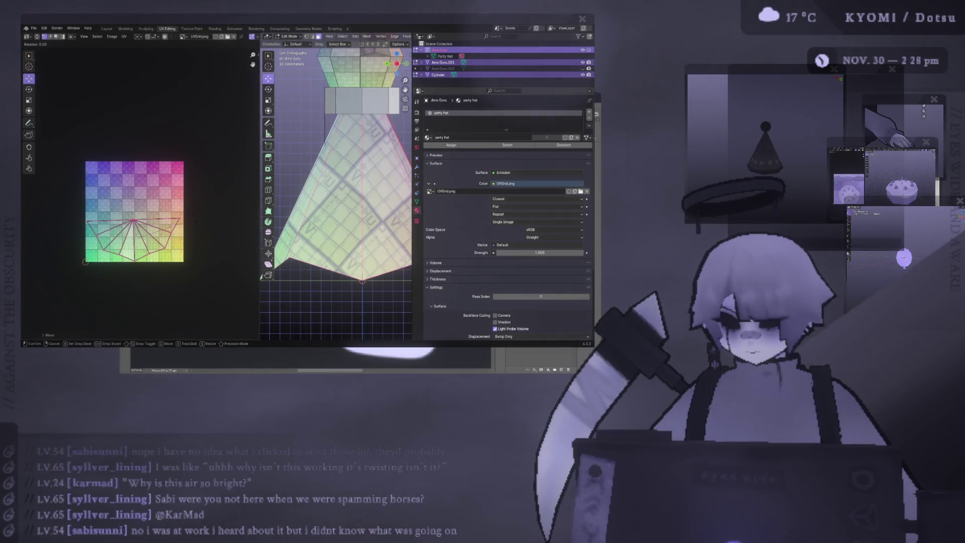
Rotate the fan island a few degrees at a time until it lies level across the lower grid.
click(85, 260)
scroll(85, 260, up, 1)
middle_drag(193, 226, 193, 207)
key(r)
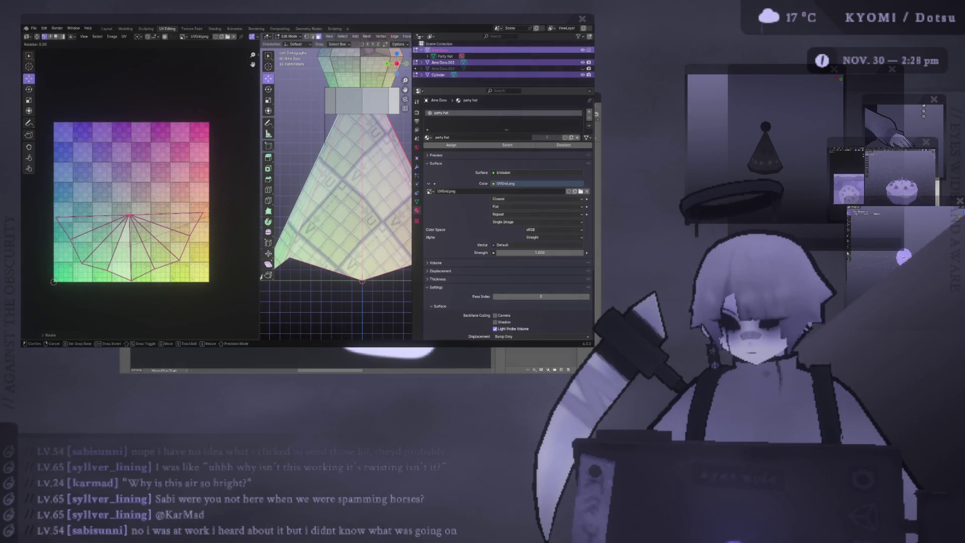
click(192, 226)
scroll(215, 218, down, 1)
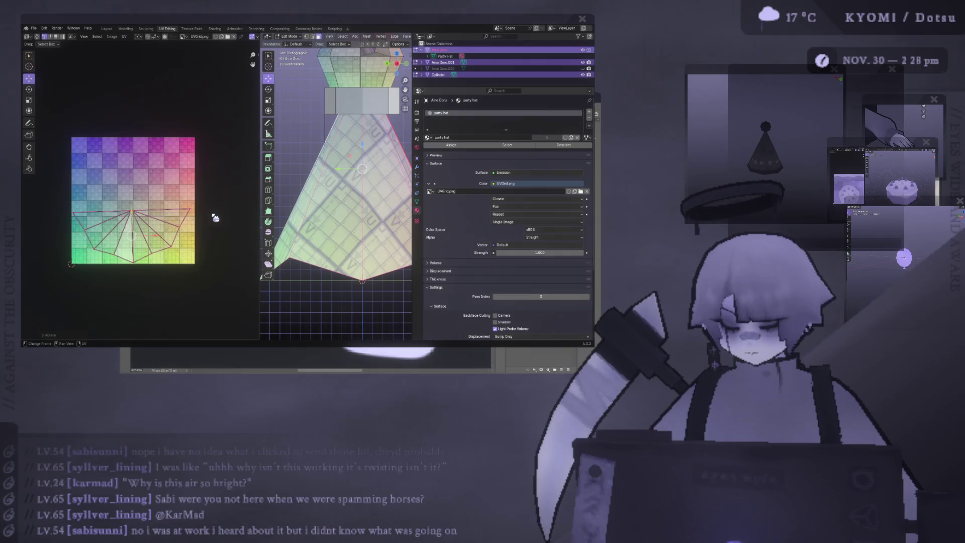
scroll(214, 217, up, 3)
key(r)
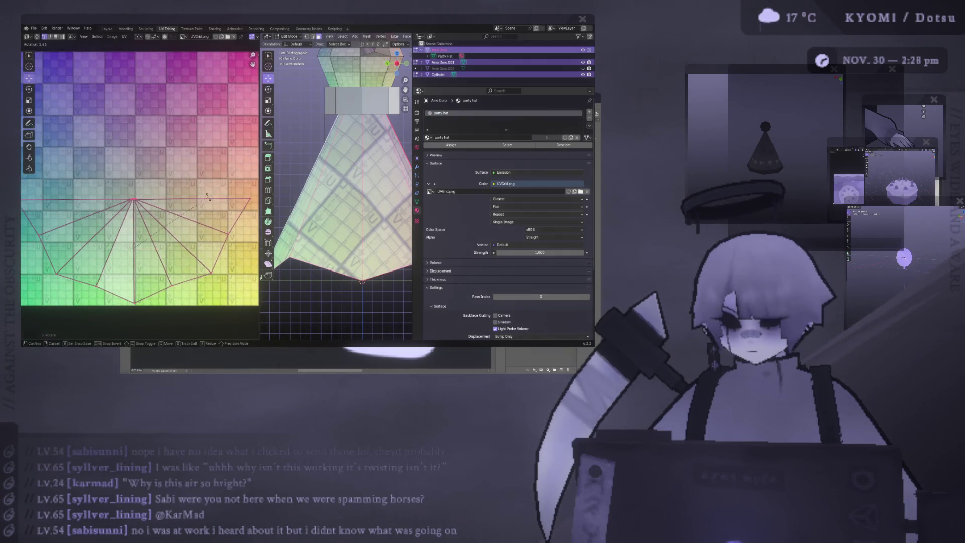
click(208, 196)
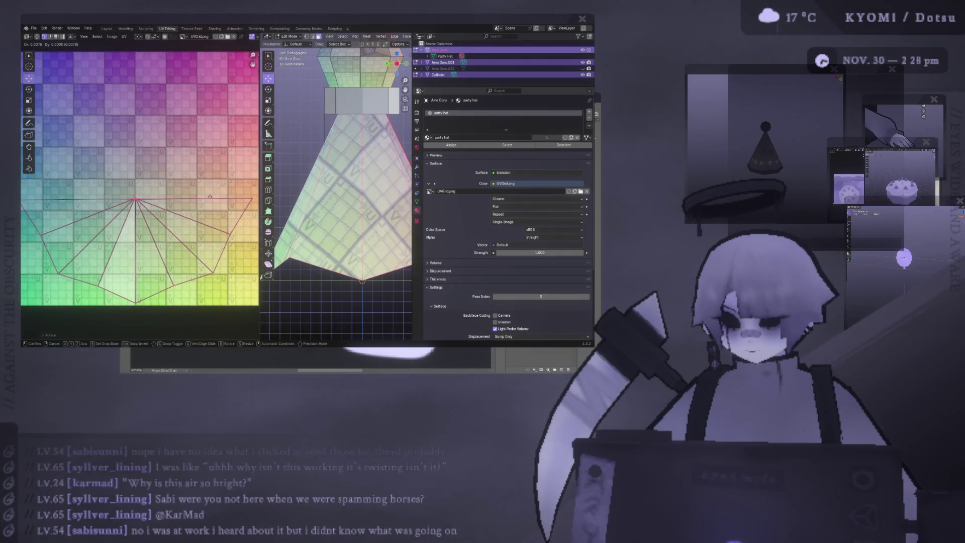
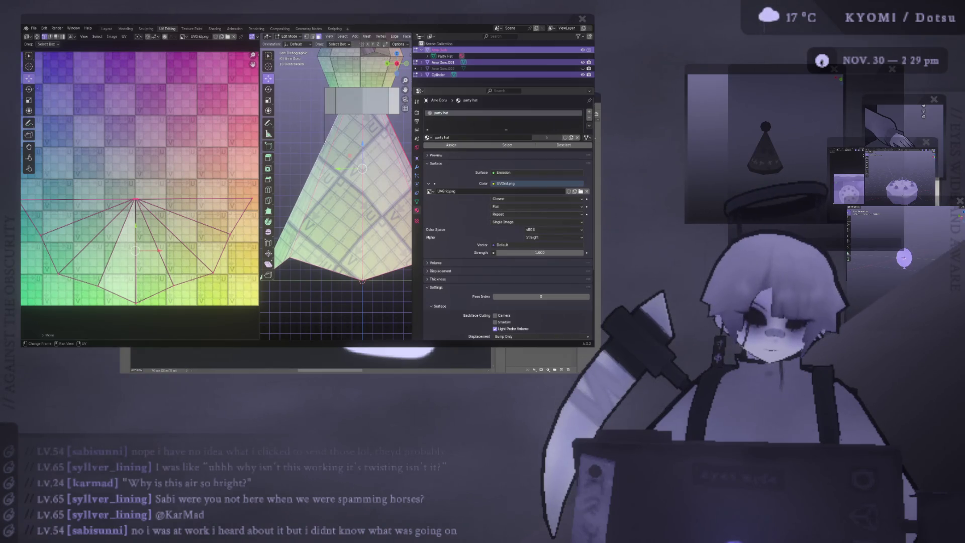
scroll(155, 179, down, 2)
Grab the party hat's UV island and drop it at a new spot on the grid texture.
key(g)
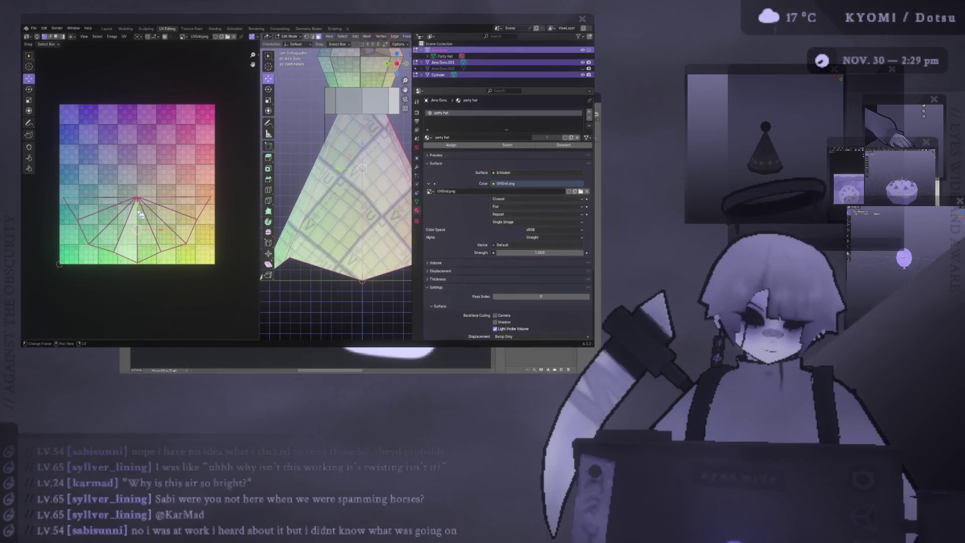
click(141, 217)
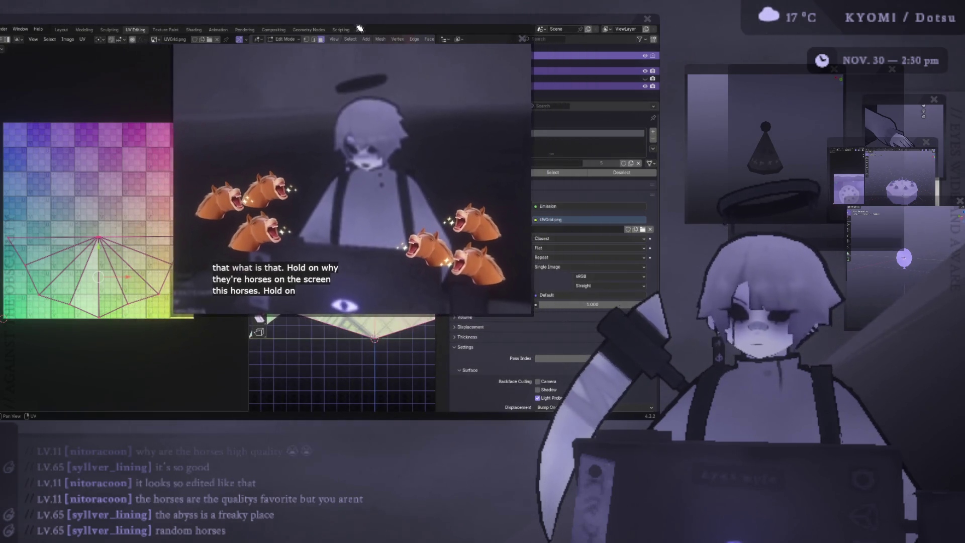
Drag the floating horse video clip to the right of the screen, revealing the teru teru bozu reference photo.
drag(325, 41, 768, 95)
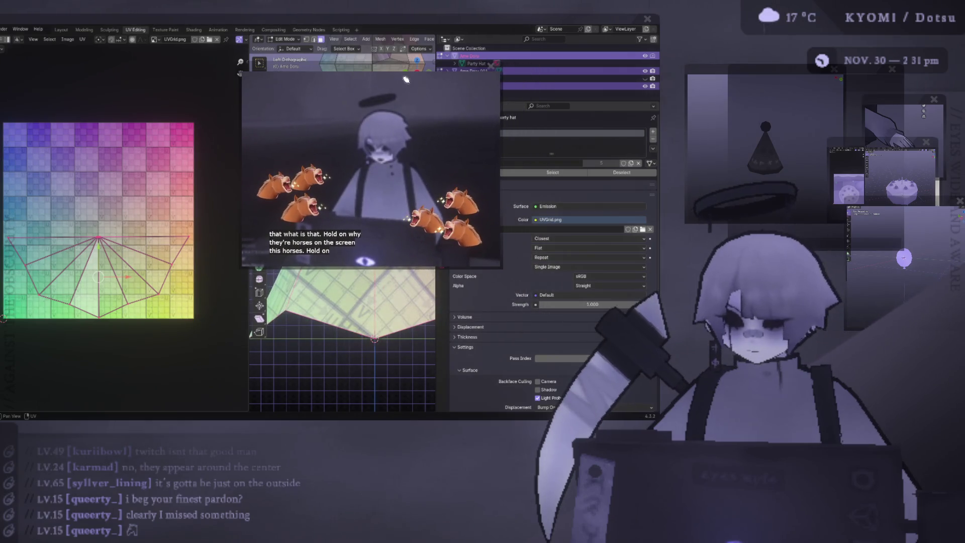
drag(517, 109, 822, 110)
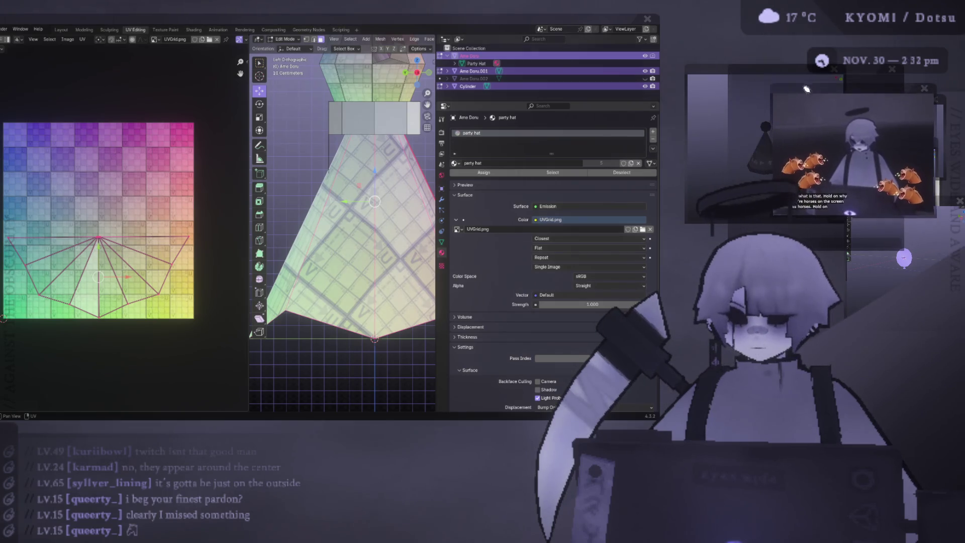
mouse_move(829, 106)
mouse_down()
mouse_move(784, 87)
mouse_move(874, 107)
mouse_up()
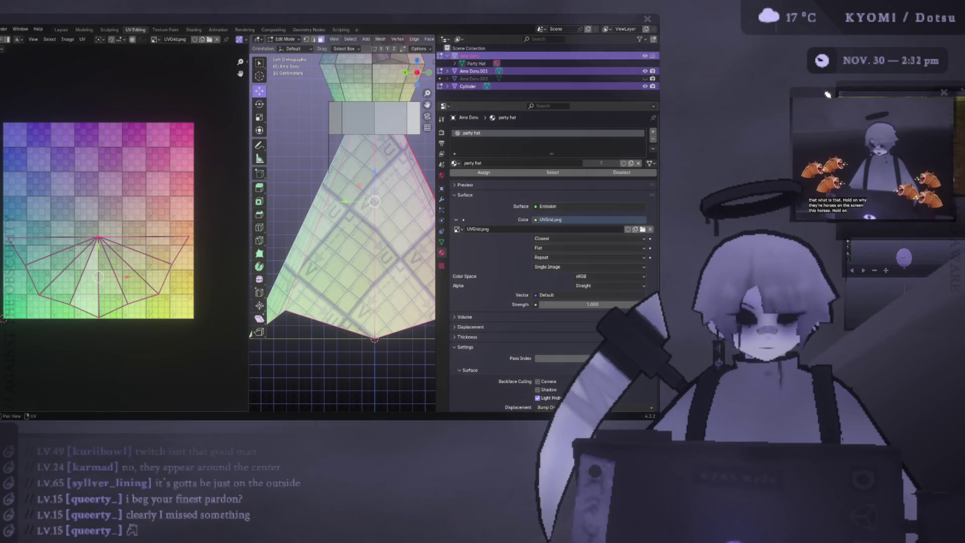
drag(872, 103, 860, 106)
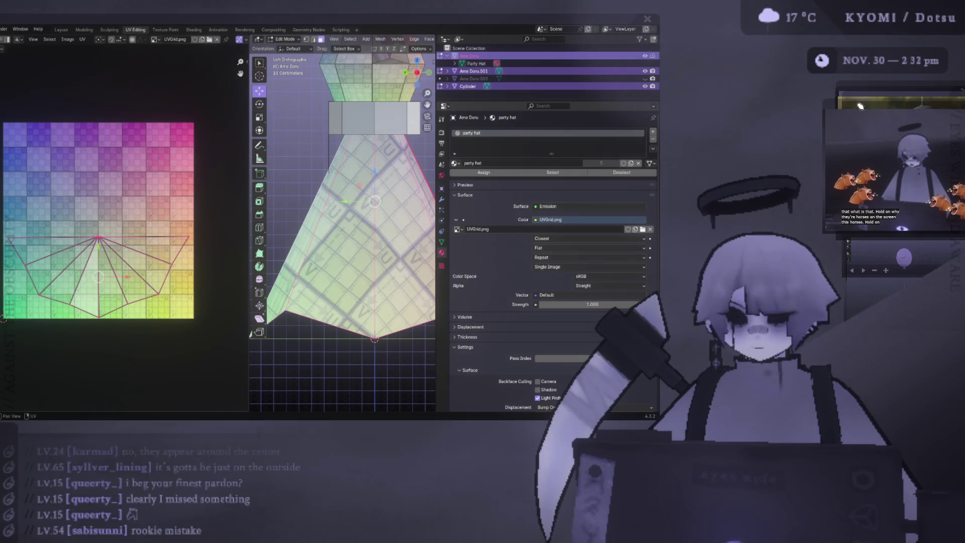
drag(859, 106, 823, 85)
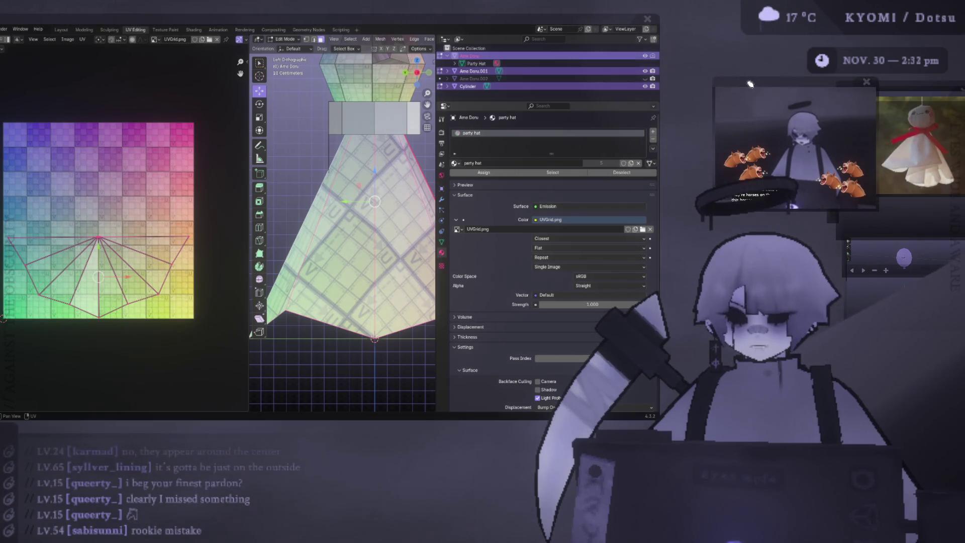
Drop the ghost character image to the bottom of the screen and return the horse clip to the top right.
drag(905, 87, 884, 94)
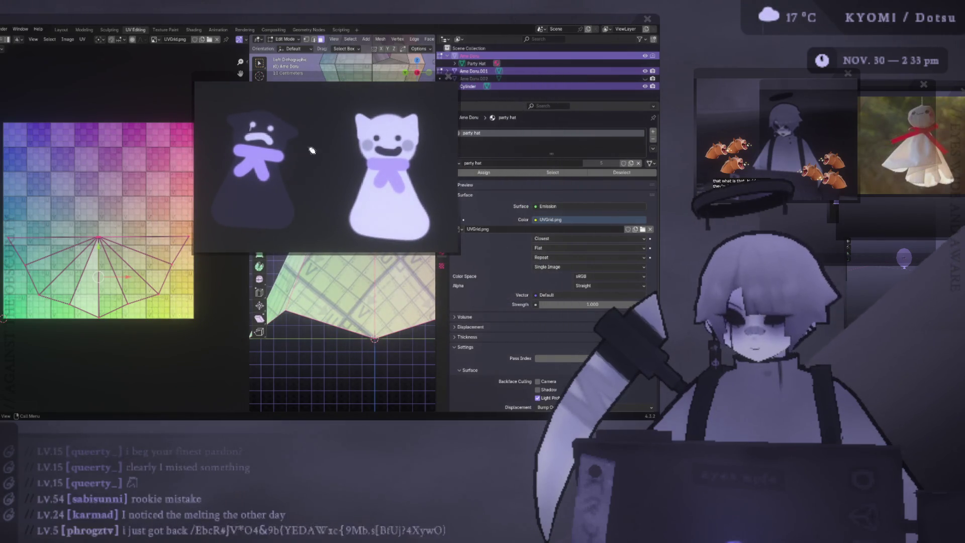
mouse_move(340, 83)
mouse_down()
mouse_move(444, 399)
mouse_move(445, 451)
mouse_move(414, 430)
mouse_up()
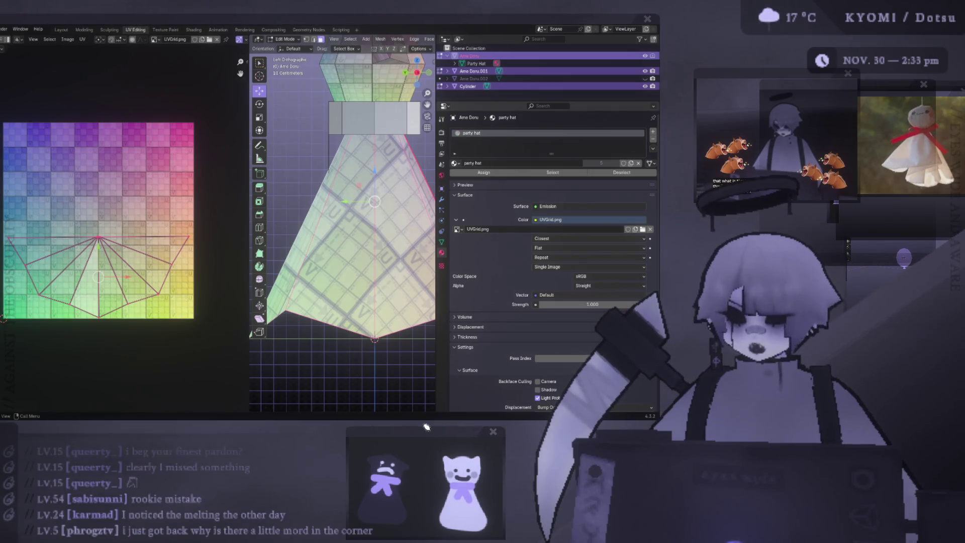
mouse_move(754, 83)
mouse_down()
mouse_move(464, 149)
mouse_move(356, 87)
mouse_up()
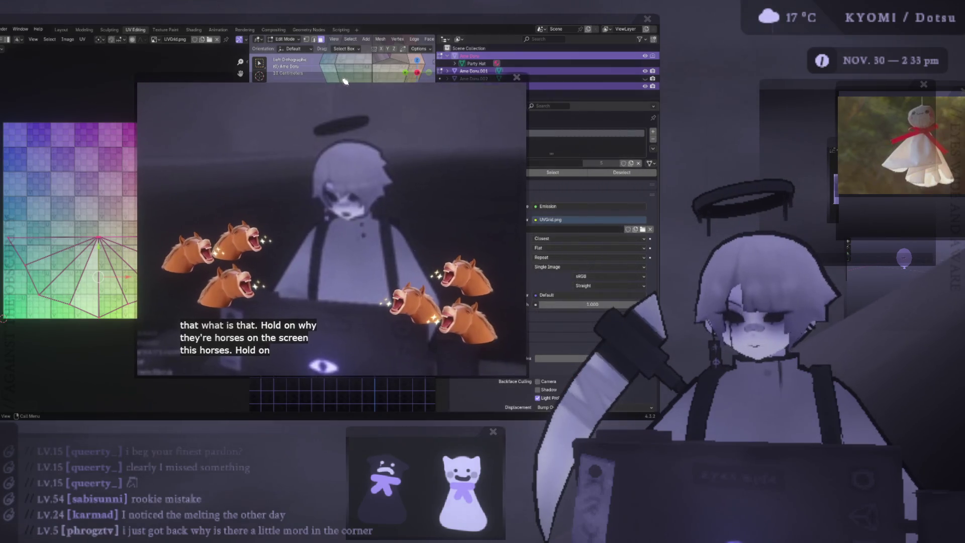
mouse_move(369, 173)
mouse_down()
mouse_move(335, 80)
mouse_move(773, 69)
mouse_up()
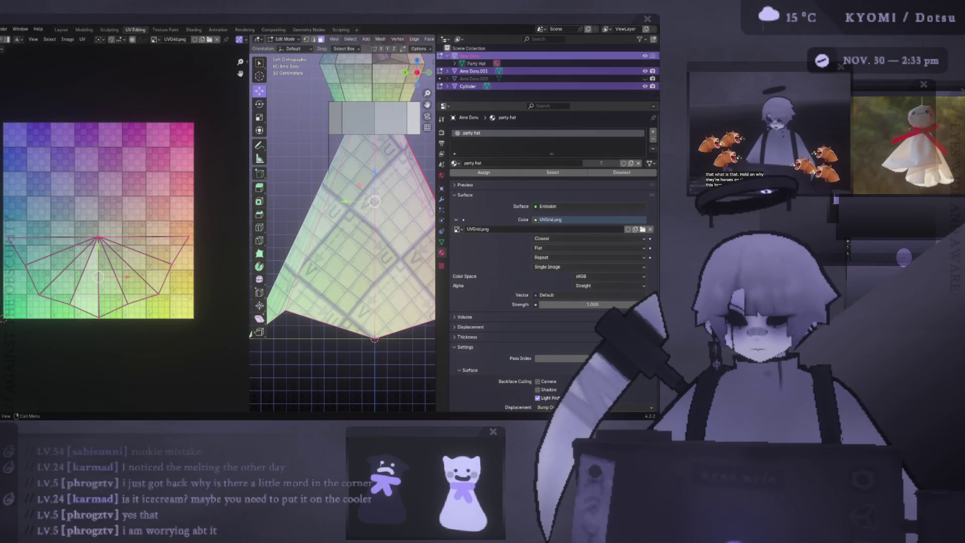
scroll(194, 214, down, 3)
View the doll from the back and shrink the selected UV island on the grid.
middle_drag(347, 227, 393, 224)
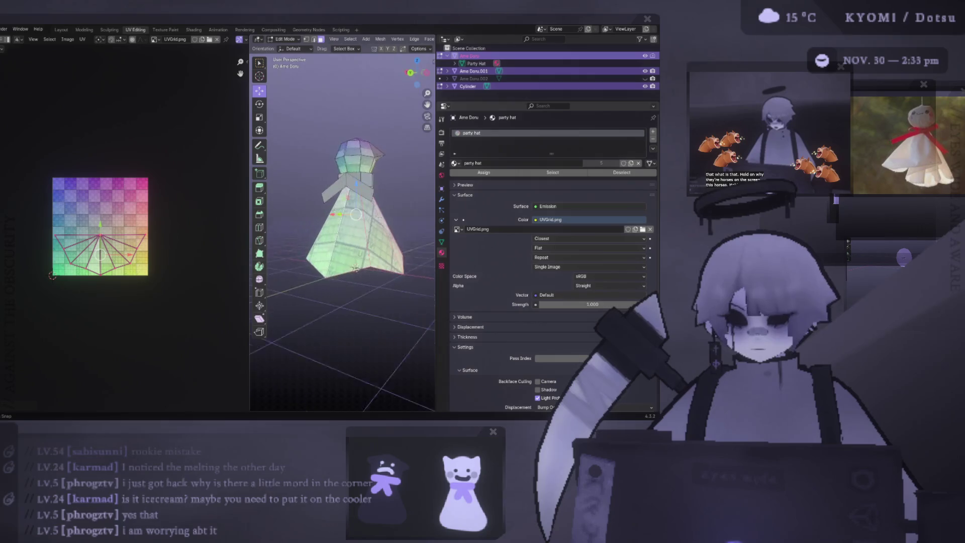
key(ctrl+KP_1)
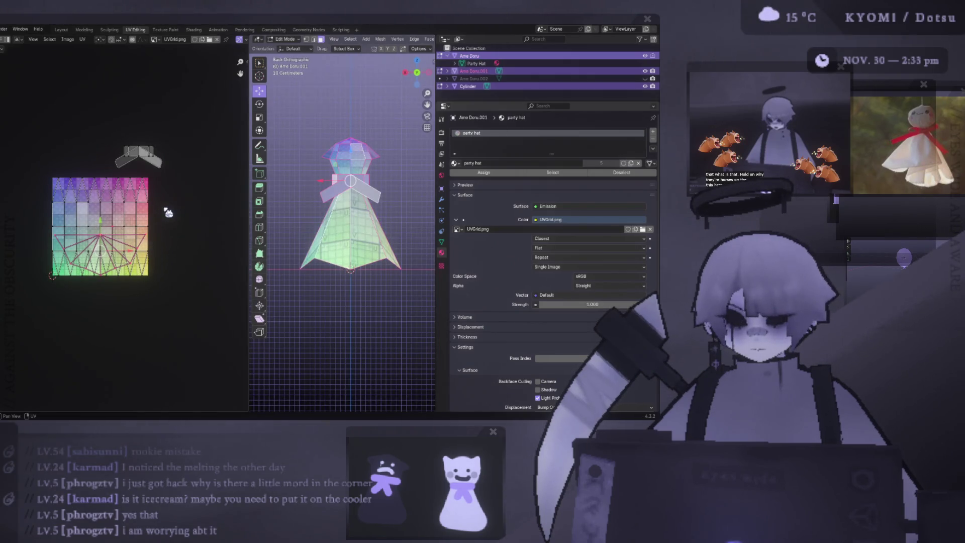
middle_drag(162, 213, 147, 214)
scroll(147, 214, up, 3)
key(s)
click(103, 219)
Select the doll's linked faces, scale the whole UV layout down inside the grid and deselect it.
click(350, 151)
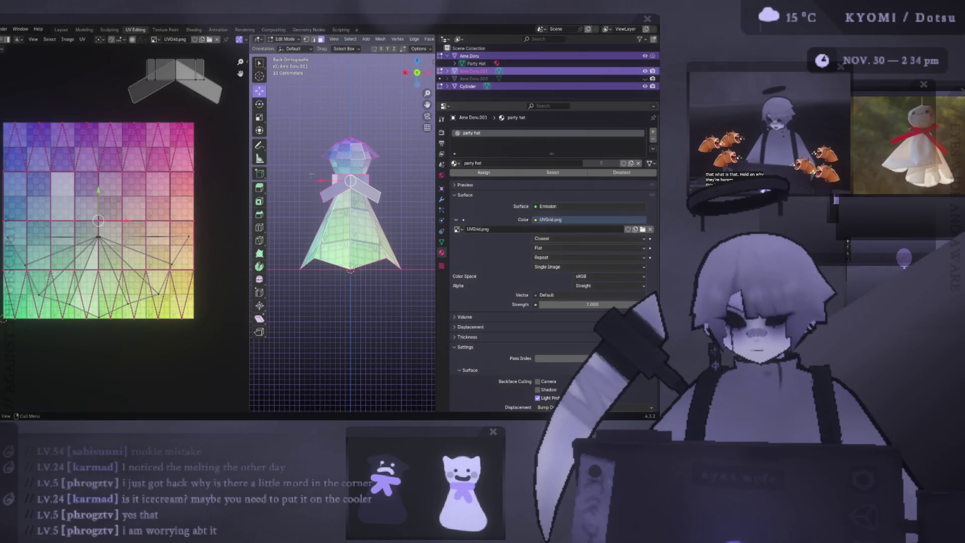
key(u)
click(324, 362)
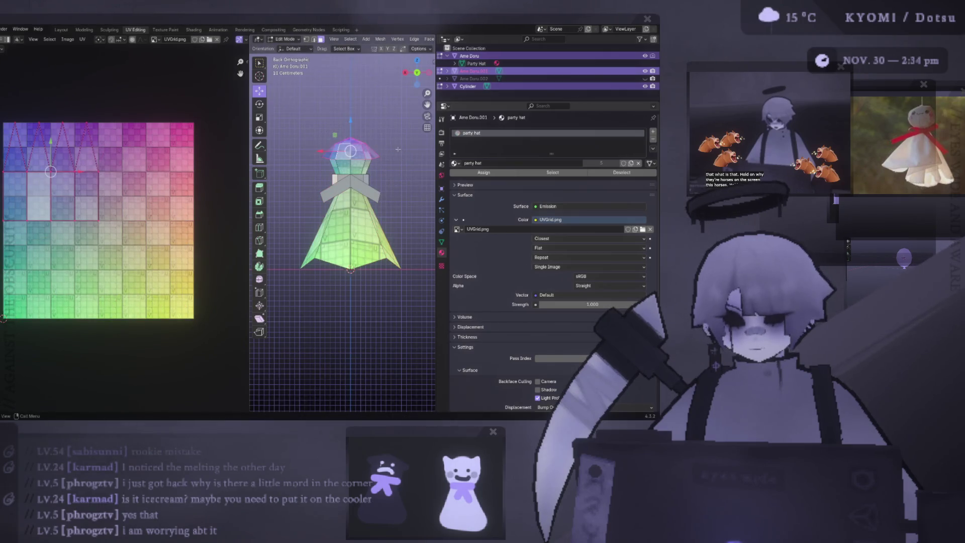
key(ctrl+l)
click(217, 309)
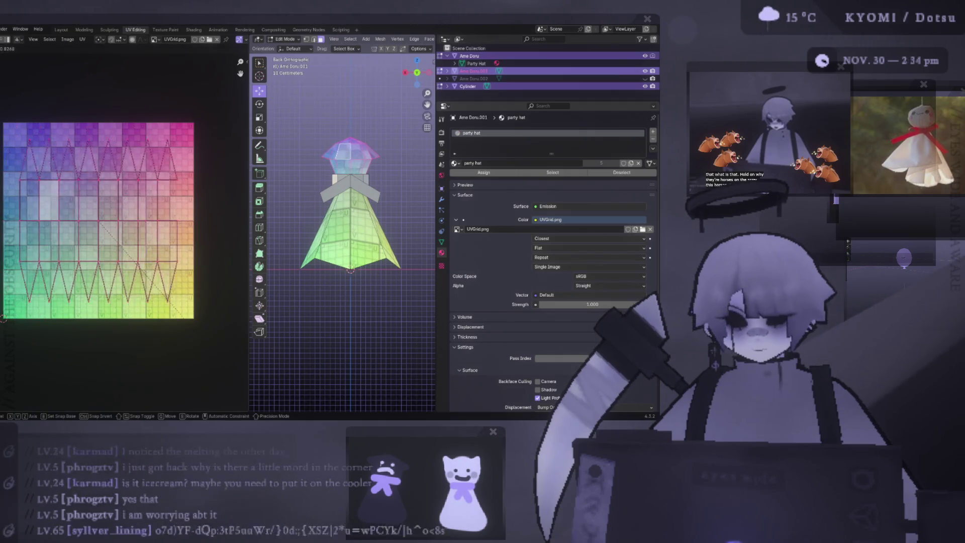
key(s)
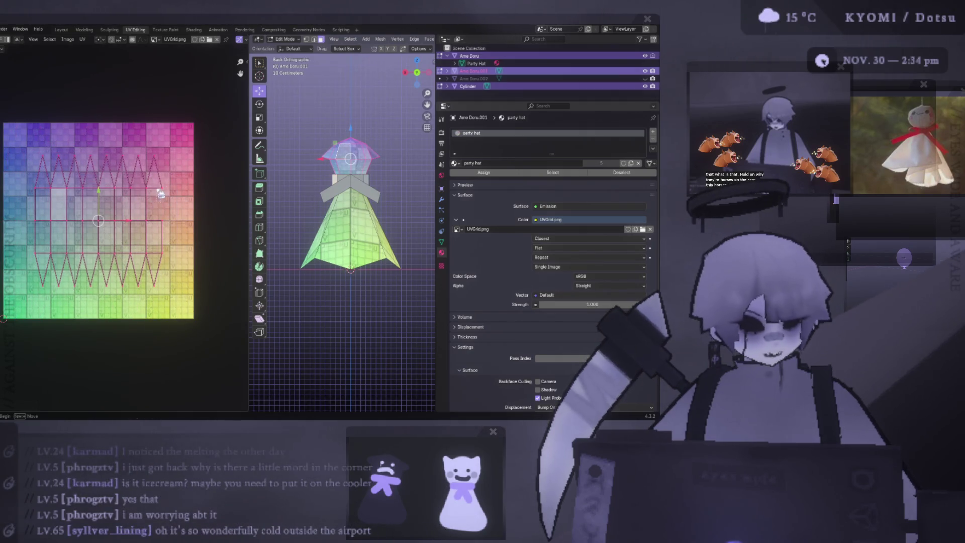
click(164, 209)
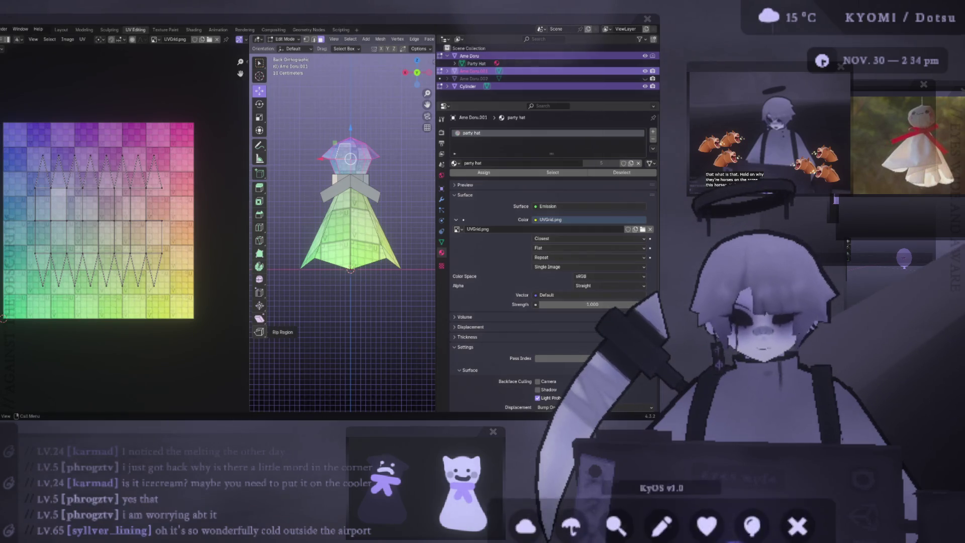
drag(407, 25, 471, 22)
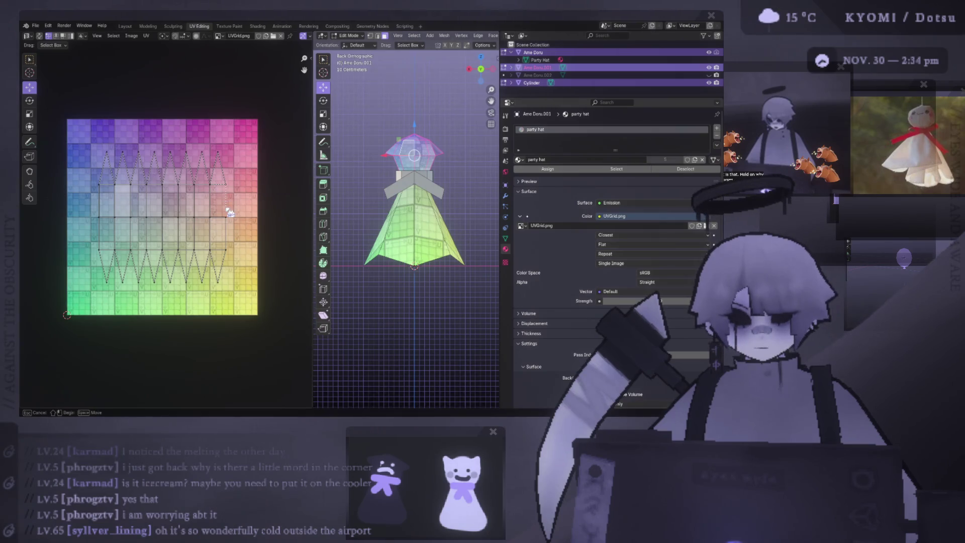
scroll(228, 196, up, 5)
Orbit around the doll's head and dress from several angles and widen the 3D viewport.
middle_drag(422, 226, 453, 189)
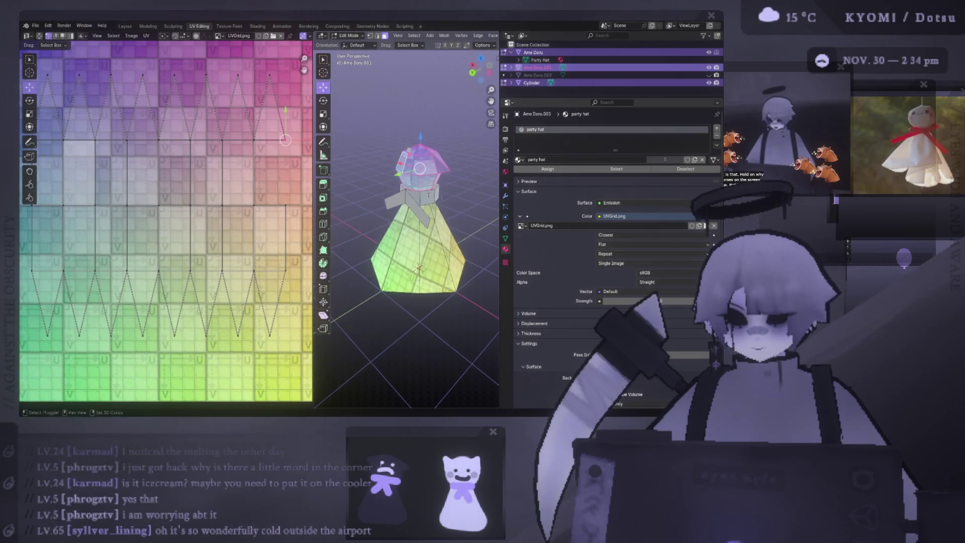
scroll(128, 185, down, 4)
click(100, 191)
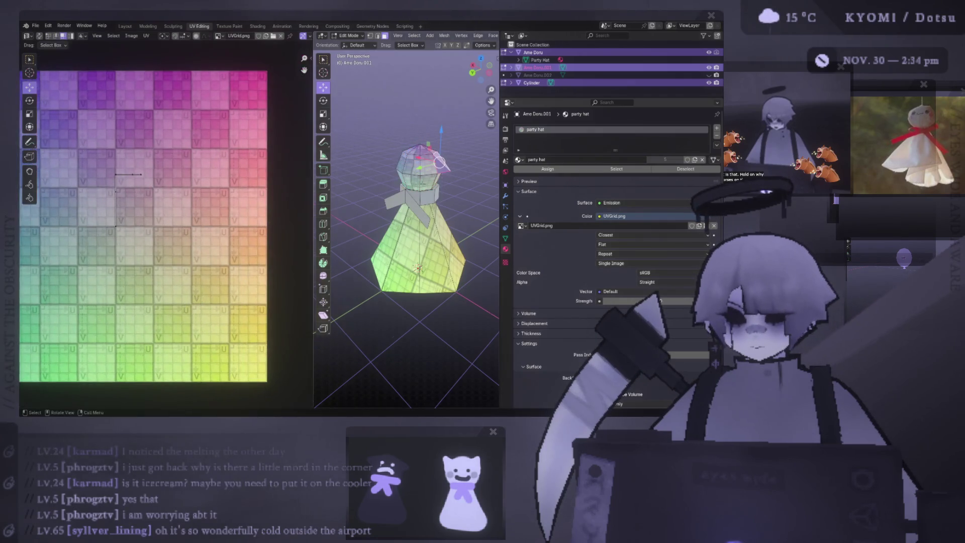
middle_drag(422, 227, 445, 196)
middle_drag(422, 226, 399, 226)
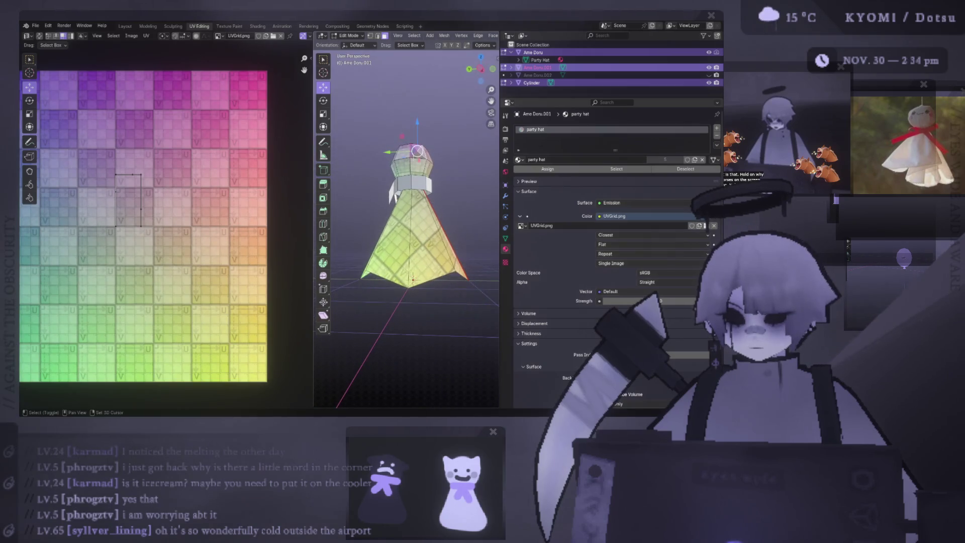
mouse_move(416, 152)
middle_down()
mouse_move(440, 159)
mouse_move(453, 128)
mouse_move(407, 195)
mouse_move(390, 185)
middle_up()
drag(499, 172, 633, 172)
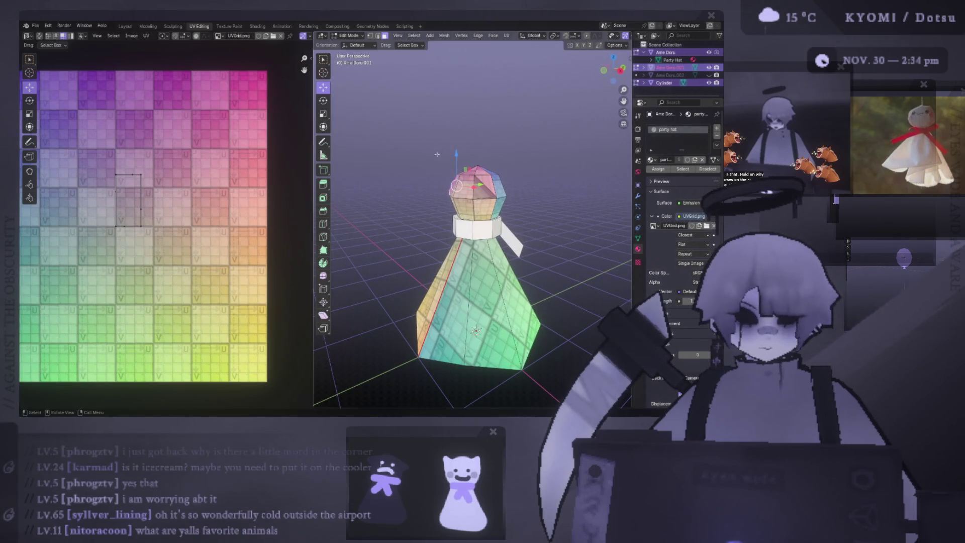
scroll(453, 181, up, 4)
Isolate the doll's head in local view, in edge select mode, seen from the back.
middle_drag(452, 181, 453, 151)
click(451, 120)
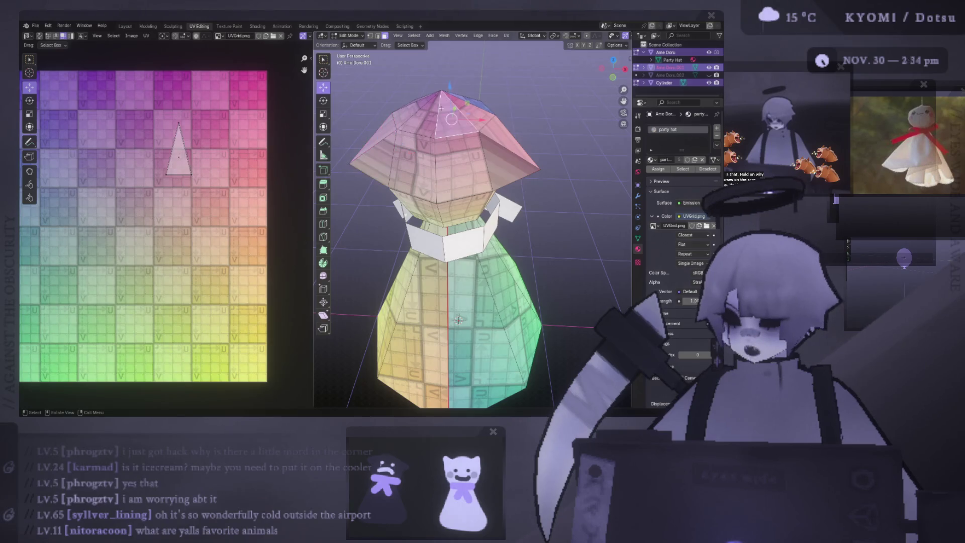
key(2)
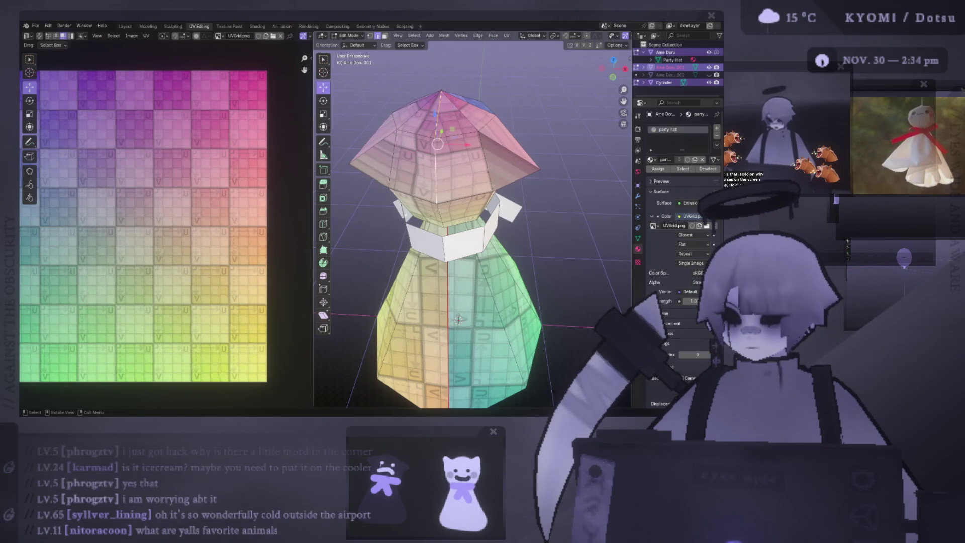
middle_drag(460, 319, 460, 329)
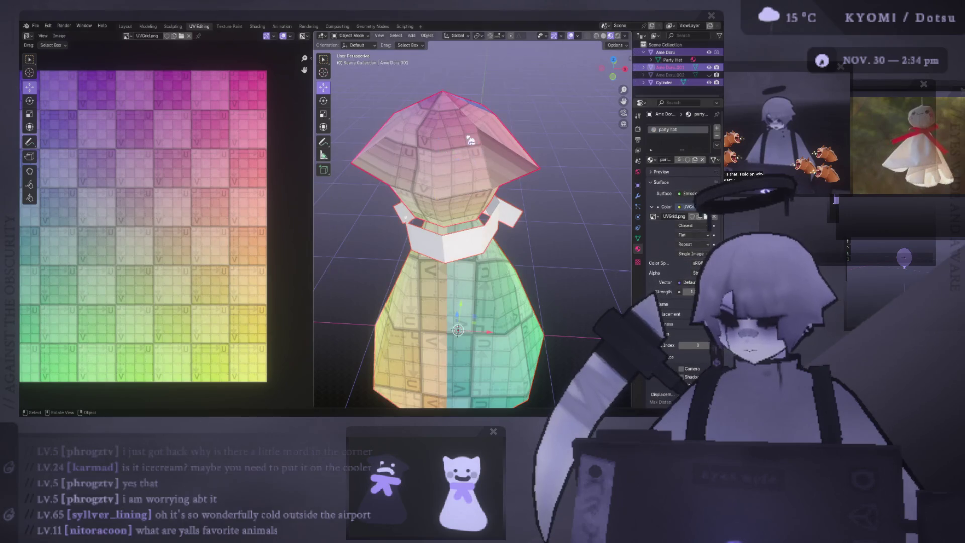
key(slash)
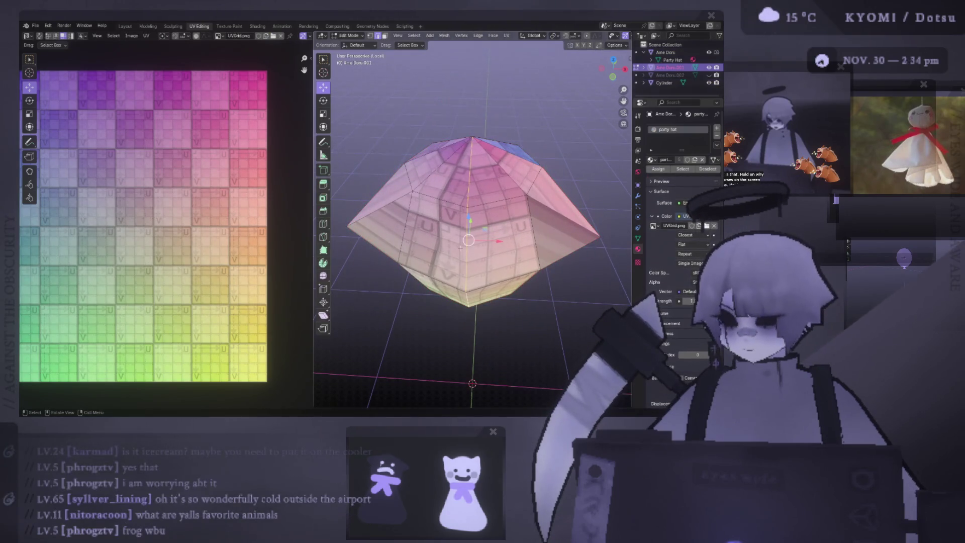
key(ctrl+KP_1)
Clear the seam from the selected head edges and unwrap the head onto the grid.
right_click(460, 245)
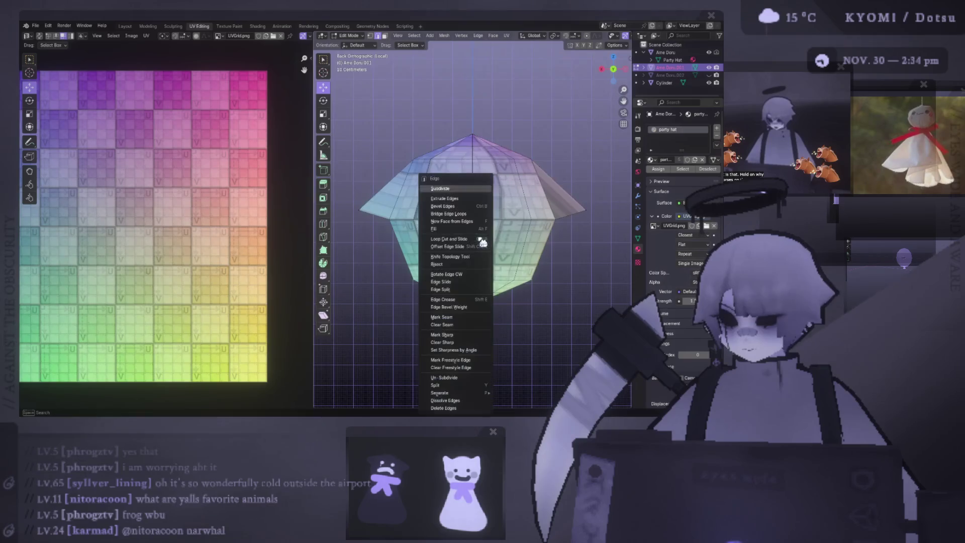
click(467, 329)
middle_drag(467, 329, 472, 227)
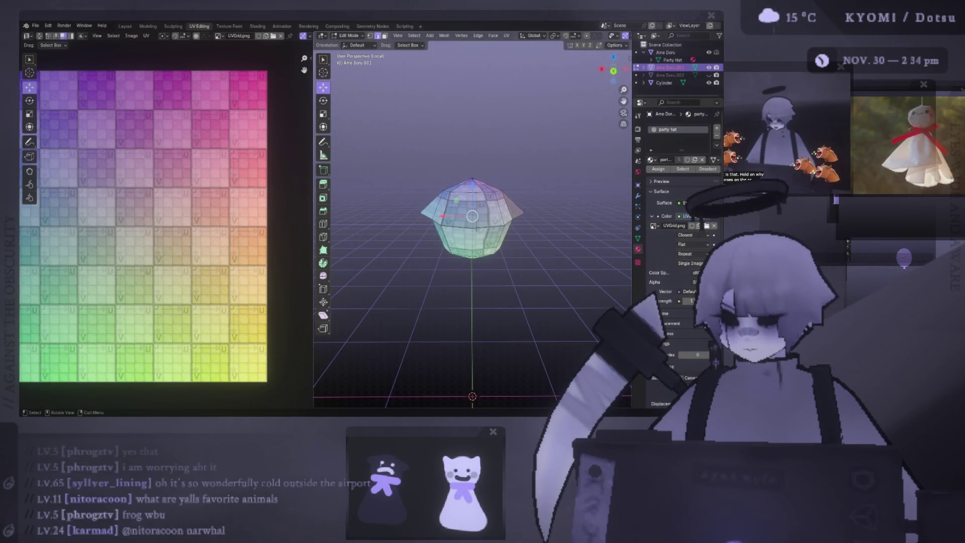
key(u)
key(ctrl+KP_1)
scroll(178, 216, down, 3)
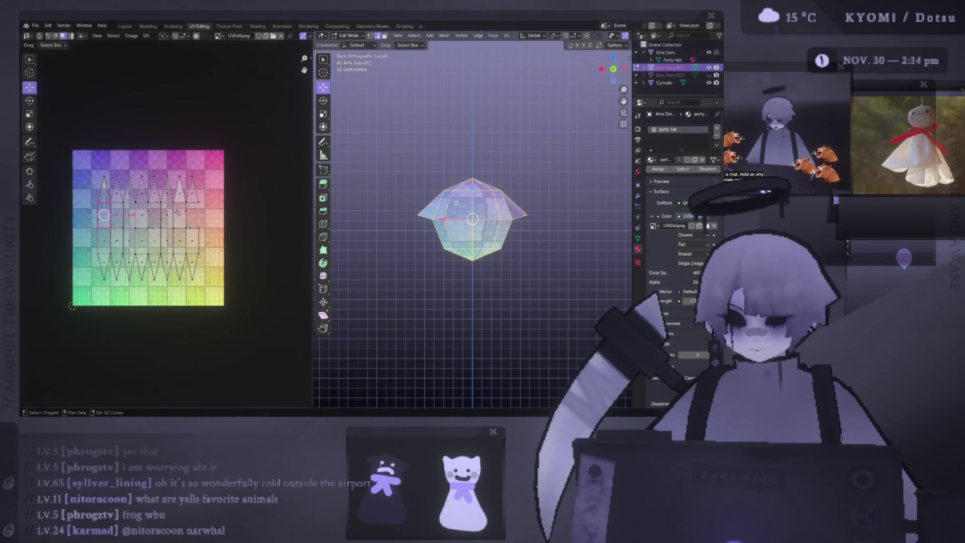
Select all of the head's faces and unwrap them with the angle-based method.
middle_drag(178, 227, 228, 229)
scroll(471, 227, up, 2)
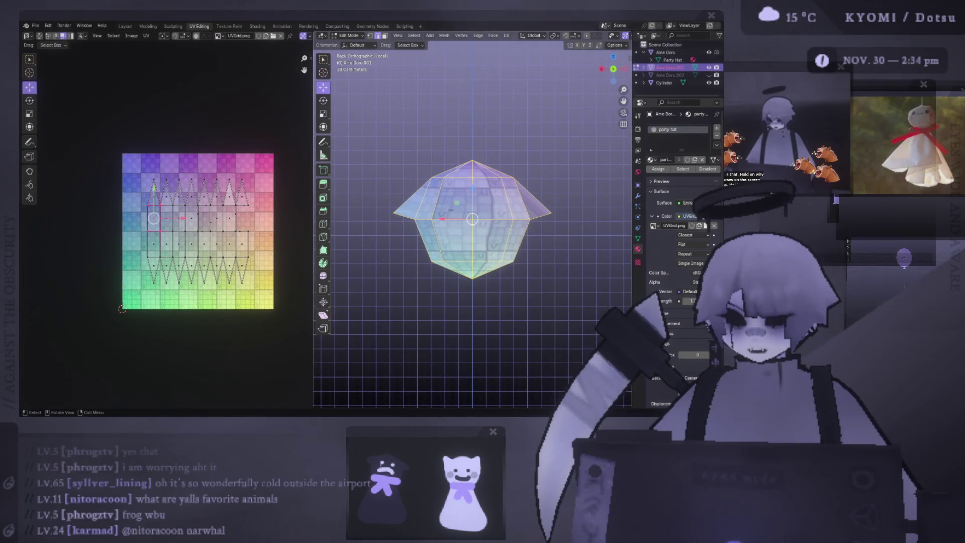
middle_drag(448, 215, 426, 209)
right_click(427, 209)
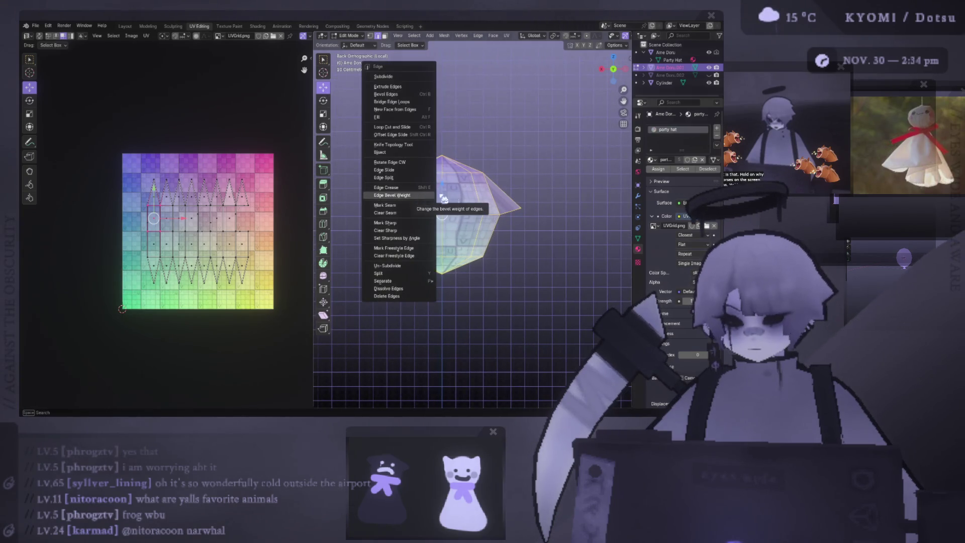
key(Escape)
key(3)
right_click(348, 194)
mouse_move(375, 262)
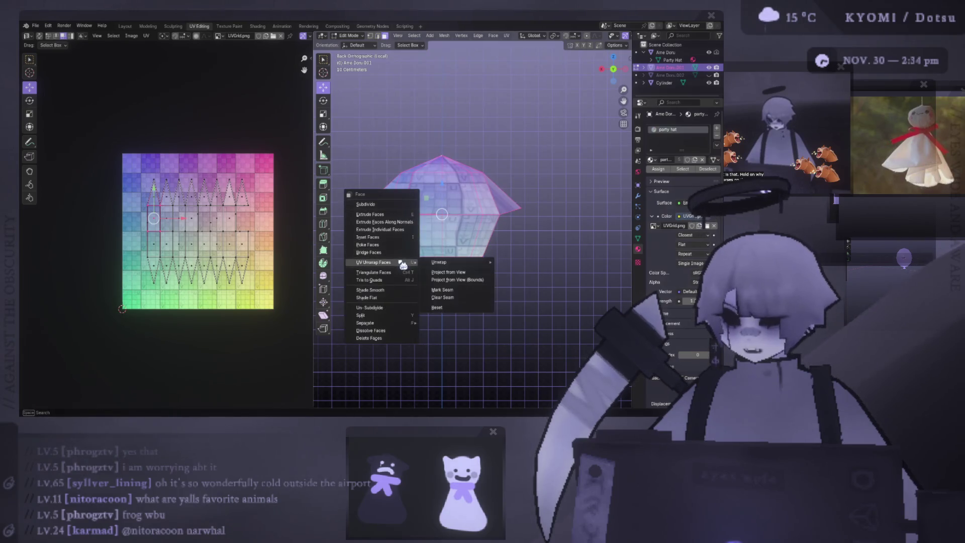
click(520, 261)
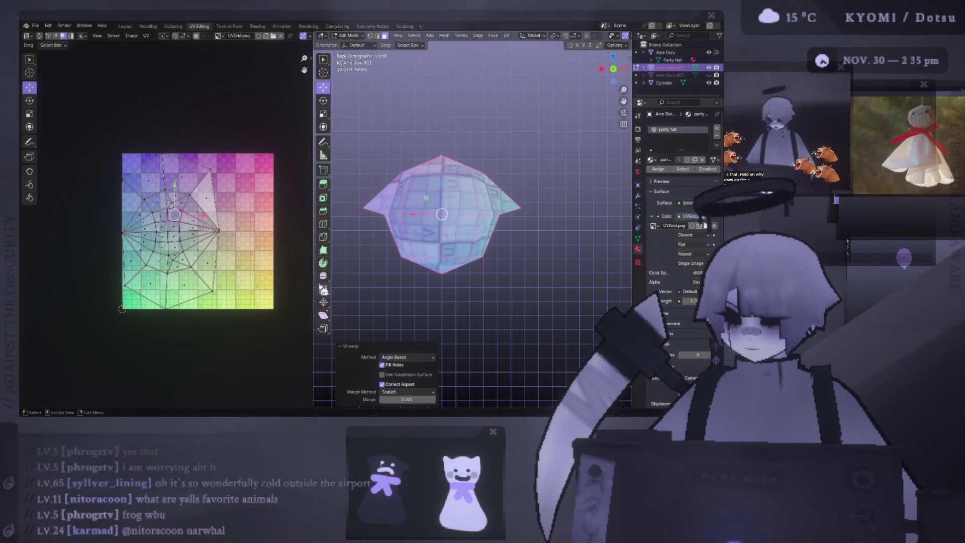
Leave Edit Mode and orbit around the head to inspect how the grid texture lands.
middle_drag(423, 287, 452, 287)
key(Tab)
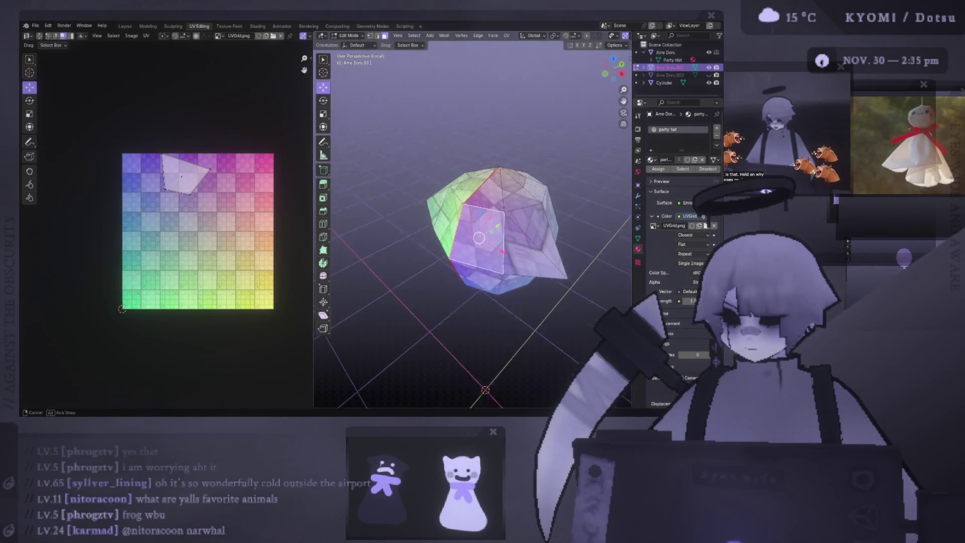
mouse_move(509, 161)
middle_down()
mouse_move(482, 181)
mouse_move(413, 198)
mouse_move(426, 213)
middle_up()
mouse_move(362, 176)
middle_down()
mouse_move(410, 205)
mouse_move(416, 236)
middle_up()
key(a)
mouse_move(468, 241)
middle_down()
mouse_move(498, 226)
mouse_move(483, 256)
mouse_move(462, 162)
mouse_move(483, 226)
middle_up()
key(Tab)
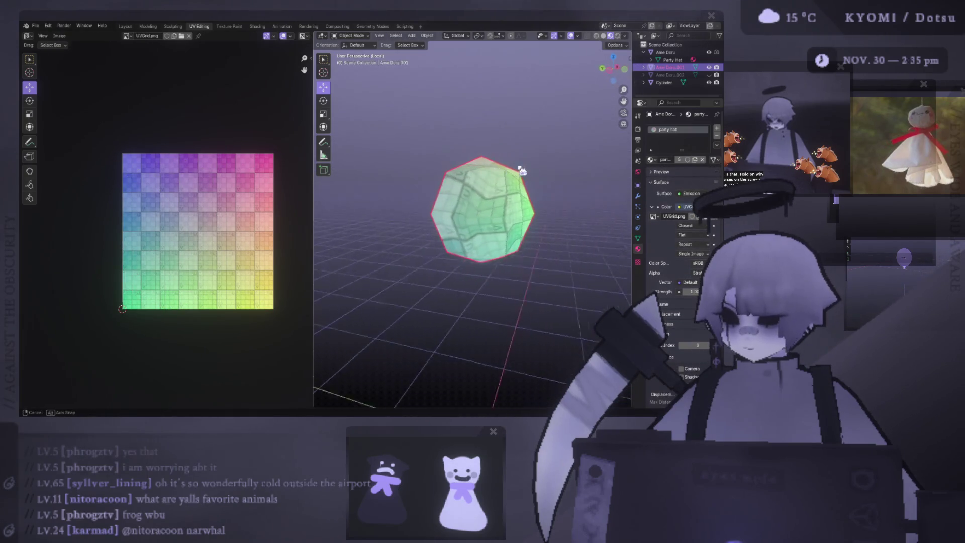
key(ctrl+KP_1)
key(Tab)
Re-unwrap the head with the Conformal and then Minimum Stretch methods and check the result.
key(ctrl+f)
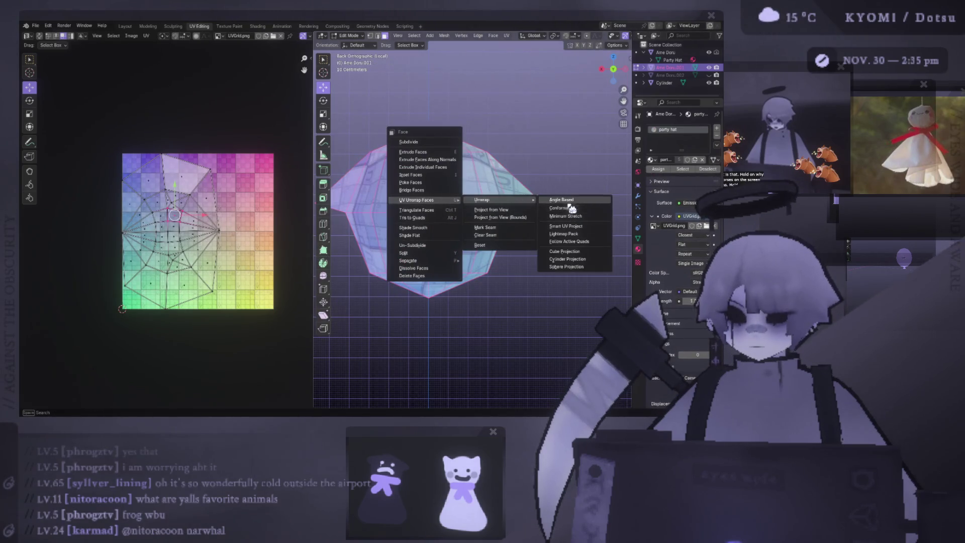
click(562, 208)
mouse_move(416, 199)
key(ctrl+f)
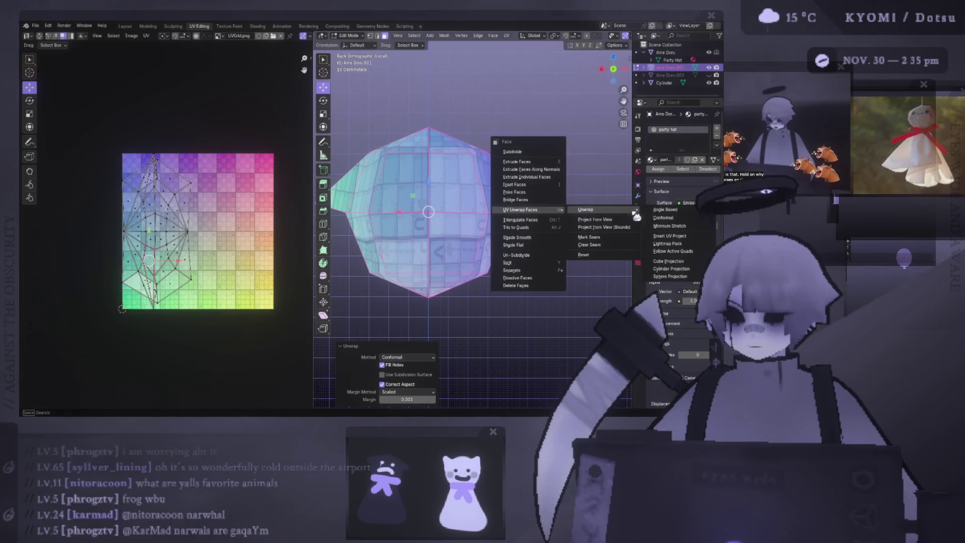
click(675, 227)
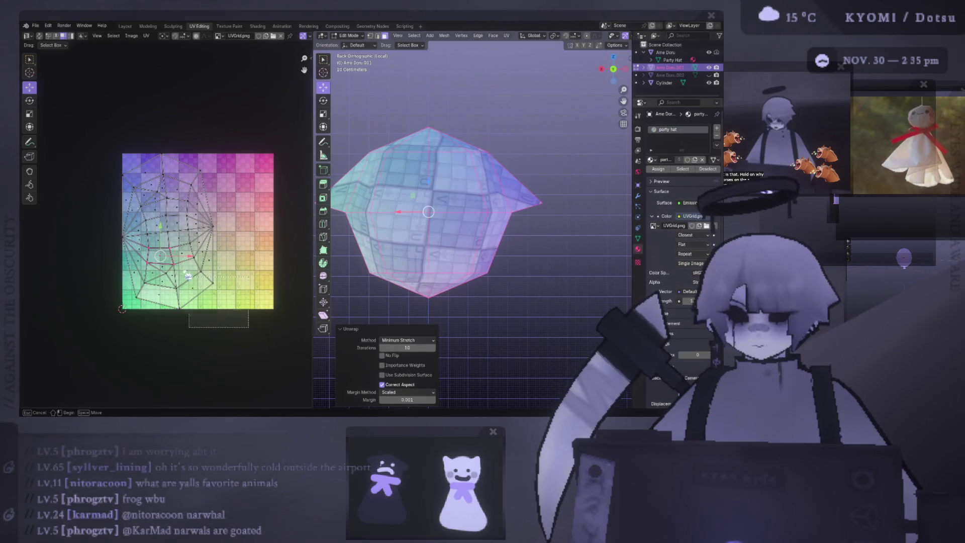
key(a)
mouse_move(452, 227)
middle_down()
mouse_move(427, 228)
mouse_move(544, 257)
mouse_move(452, 241)
middle_up()
scroll(435, 213, down, 4)
key(Tab)
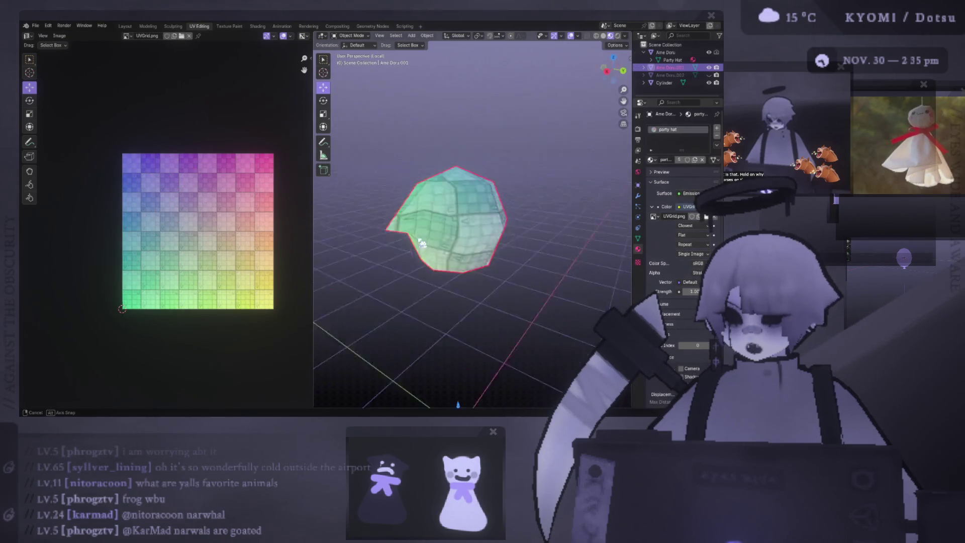
key(ctrl+KP_1)
Rotate the head's UV island and move it over the grid texture.
key(Tab)
key(r)
click(122, 308)
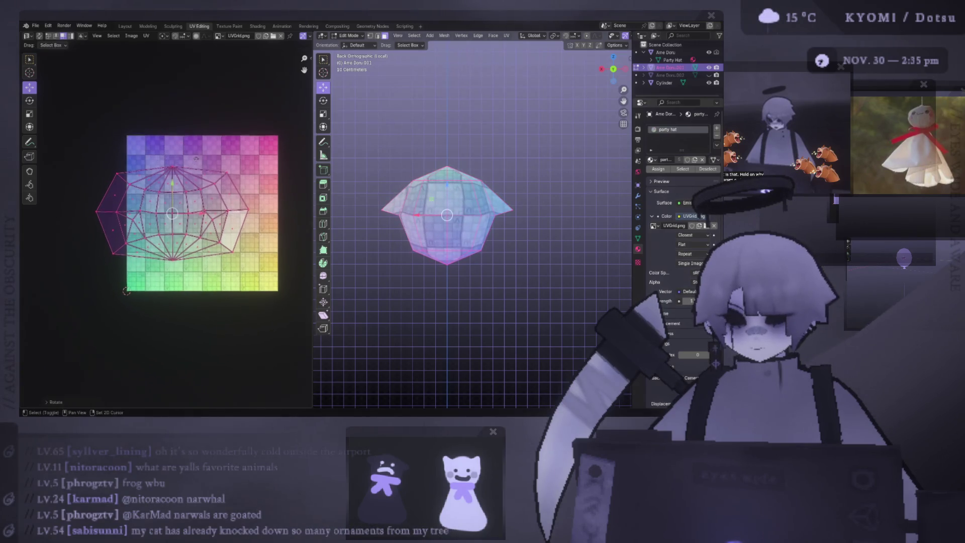
scroll(122, 308, up, 2)
scroll(121, 308, up, 2)
key(g)
click(274, 170)
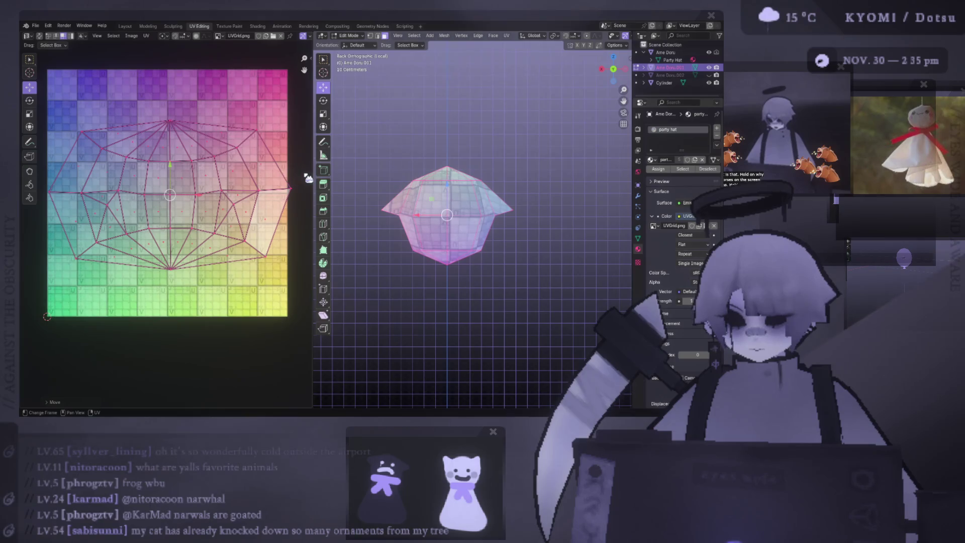
key(r)
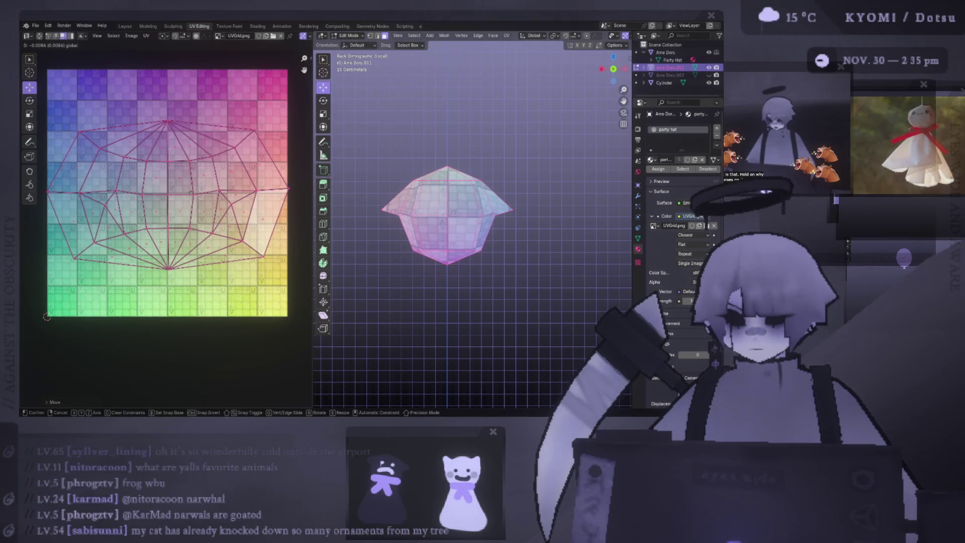
click(236, 200)
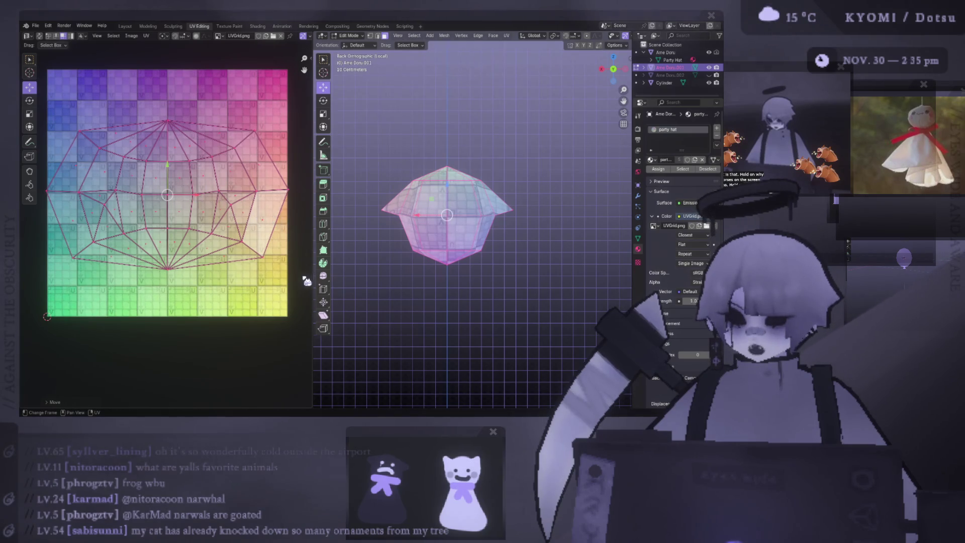
Scale the island down, rotate it again and shift it toward the top of the texture.
key(s)
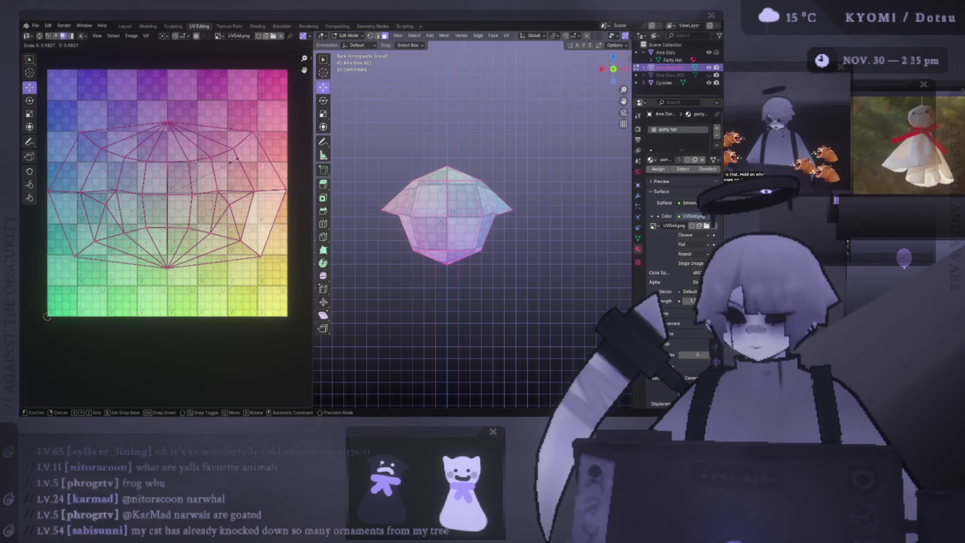
click(232, 160)
scroll(194, 163, down, 1)
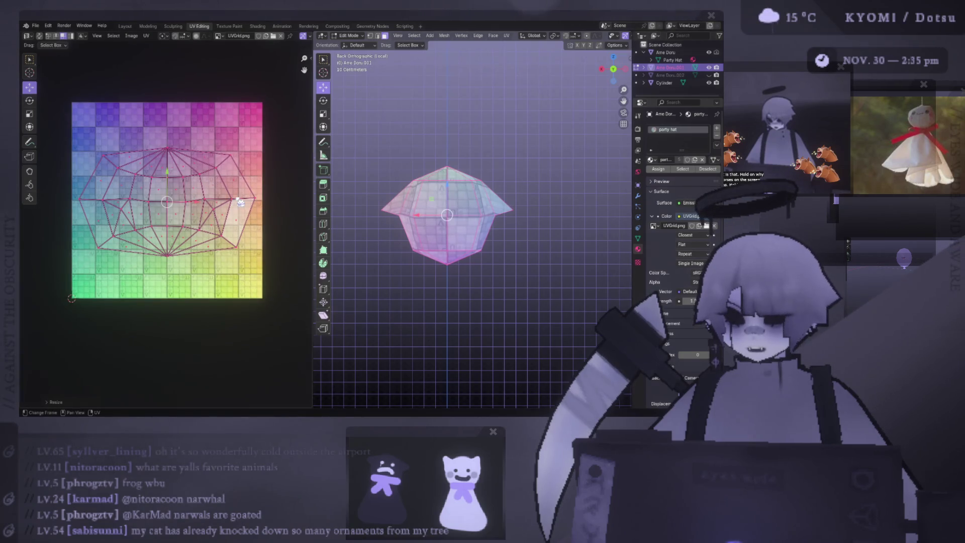
key(r)
click(217, 198)
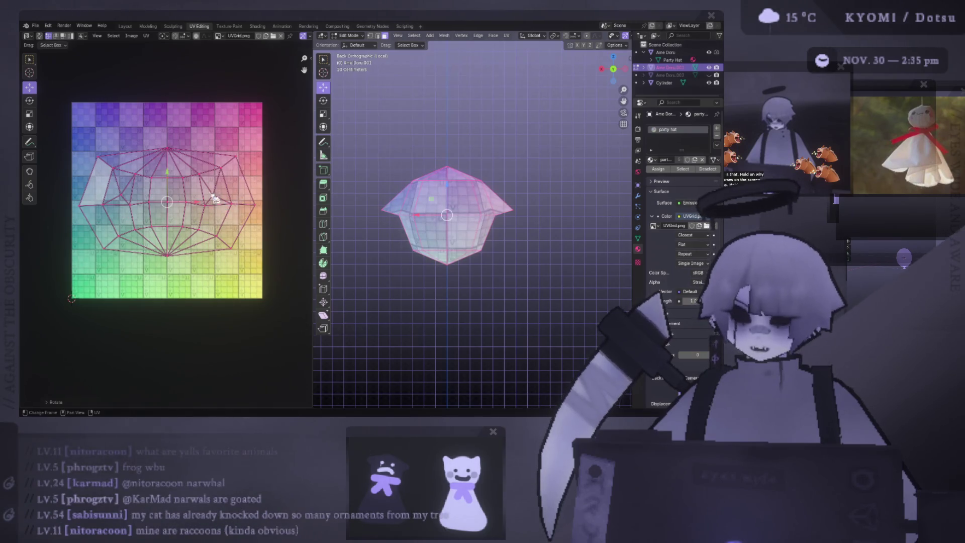
drag(171, 195, 168, 160)
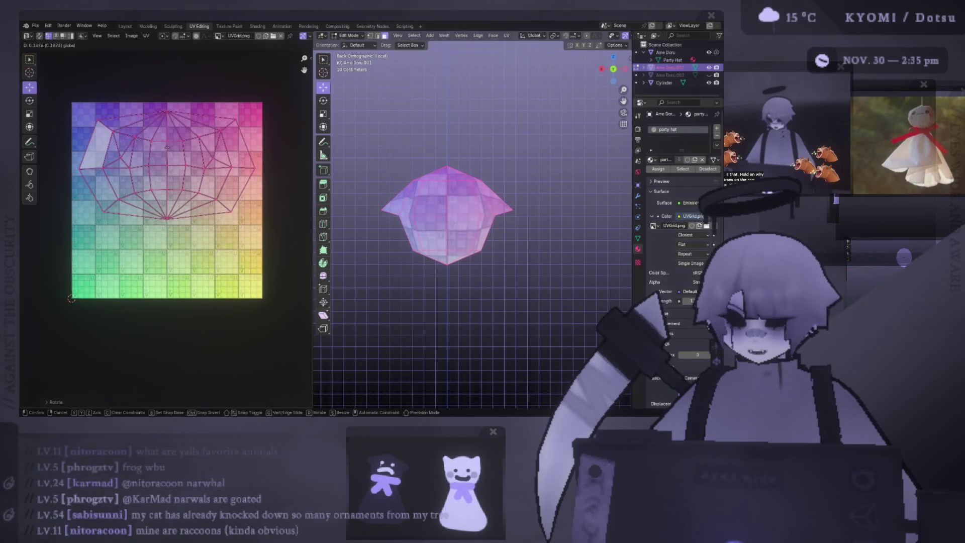
Save the blend file and check the head's texture from behind in Object Mode.
key(ctrl+s)
mouse_move(426, 170)
middle_down()
mouse_move(423, 196)
mouse_move(374, 209)
middle_up()
key(ctrl+1)
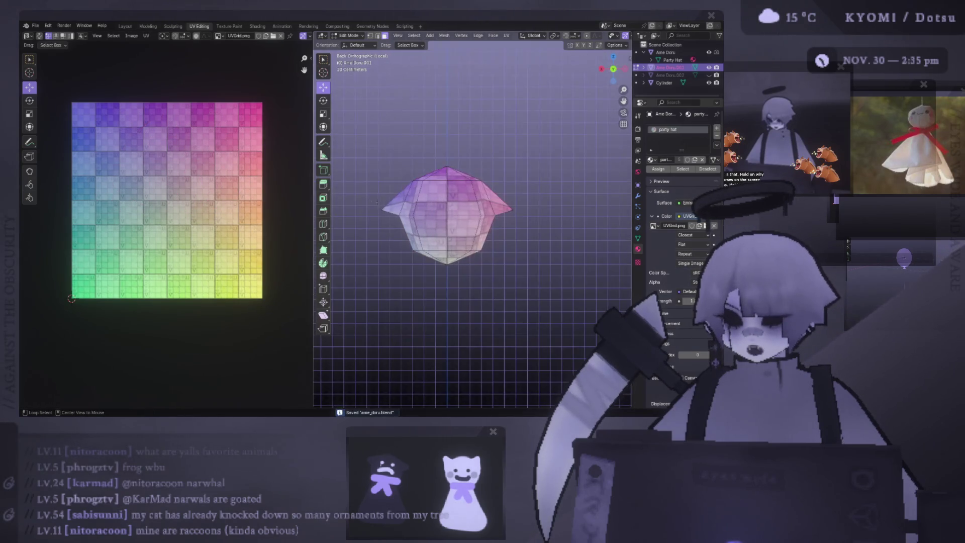
key(Tab)
scroll(399, 219, down, 1)
scroll(423, 226, up, 2)
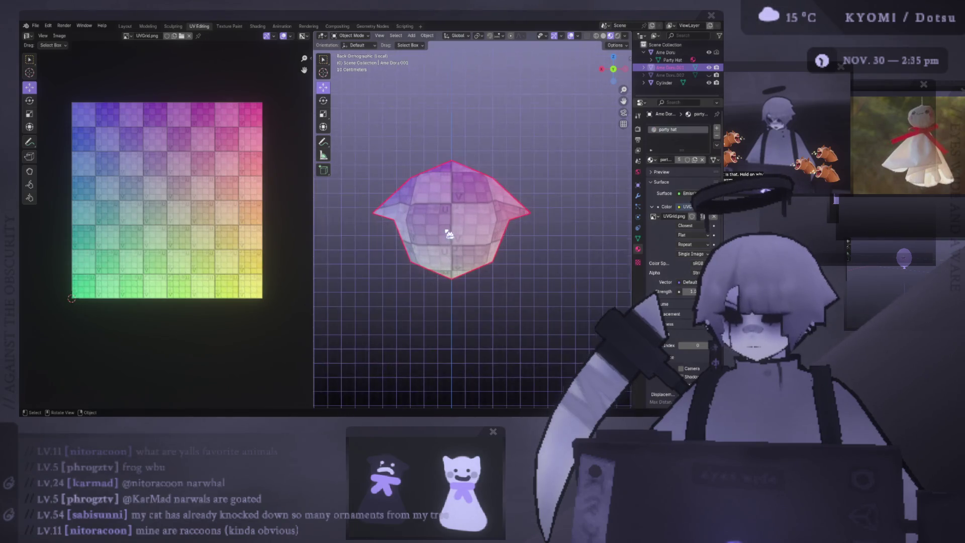
scroll(433, 234, up, 1)
Scale all of the head's UVs down further and deselect them.
mouse_move(441, 237)
middle_down()
mouse_move(467, 226)
mouse_move(588, 249)
mouse_move(600, 211)
mouse_move(548, 205)
mouse_move(527, 227)
middle_up()
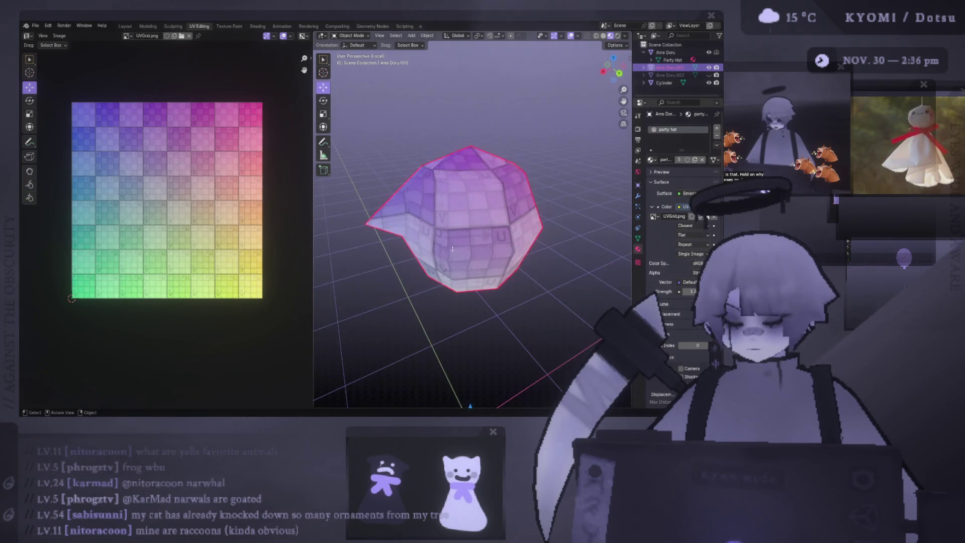
key(Tab)
key(a)
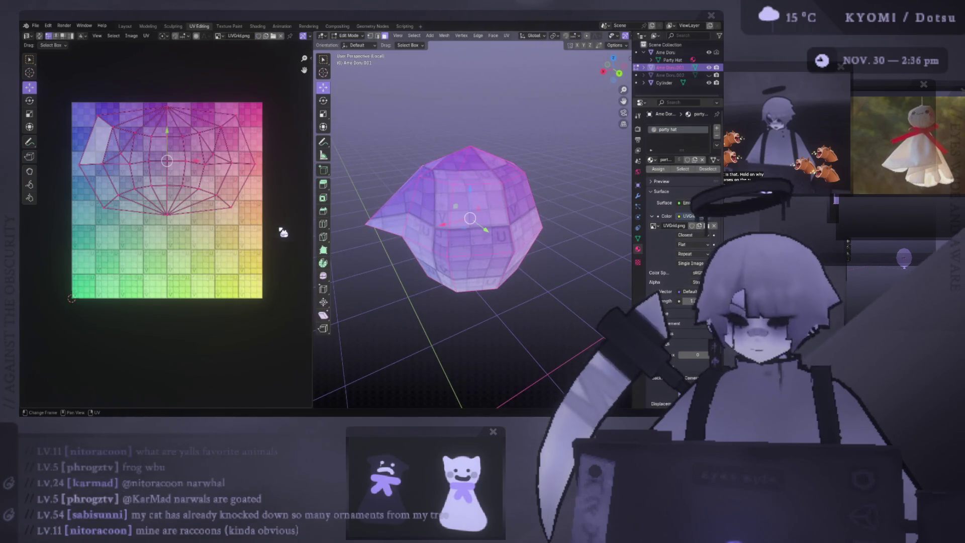
key(s)
click(309, 197)
click(314, 169)
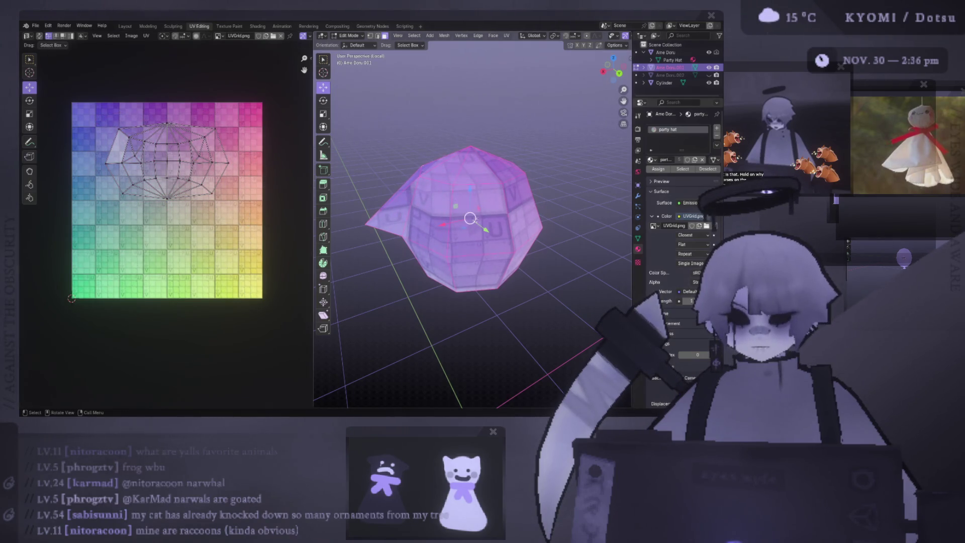
Exit local view so the whole doll shows again, seen from below.
key(Tab)
key(slash)
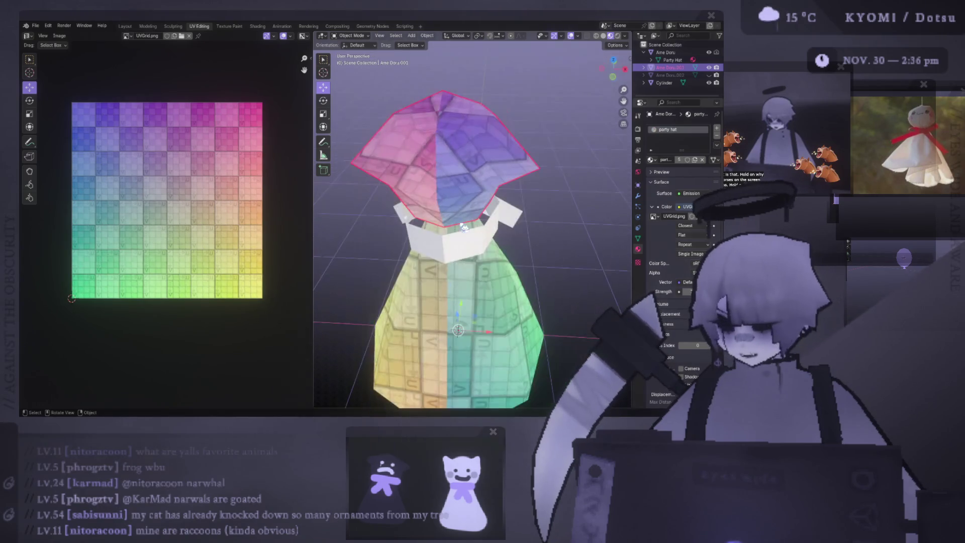
key(KP_2)
key(KP_2)
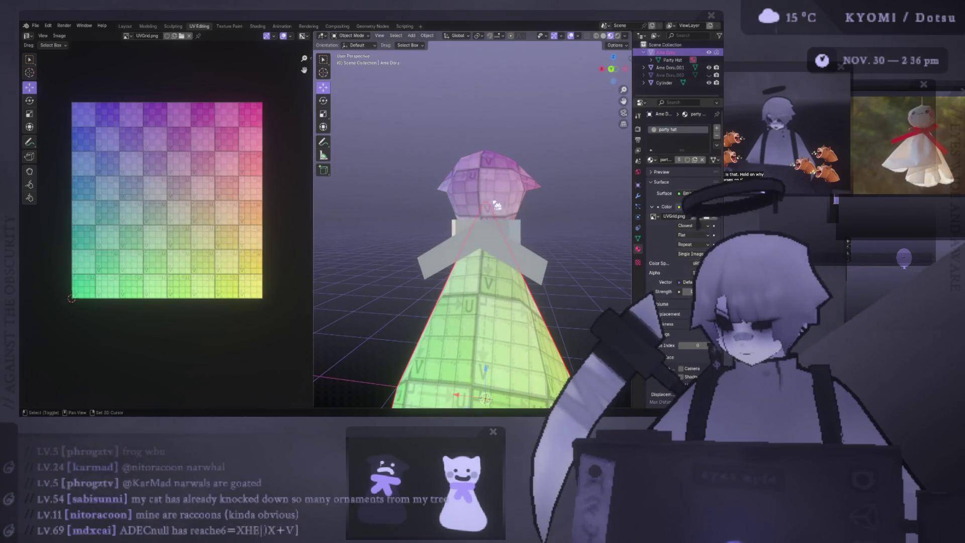
Assign the party hat material to the collar mesh and rename it.
click(503, 226)
click(652, 160)
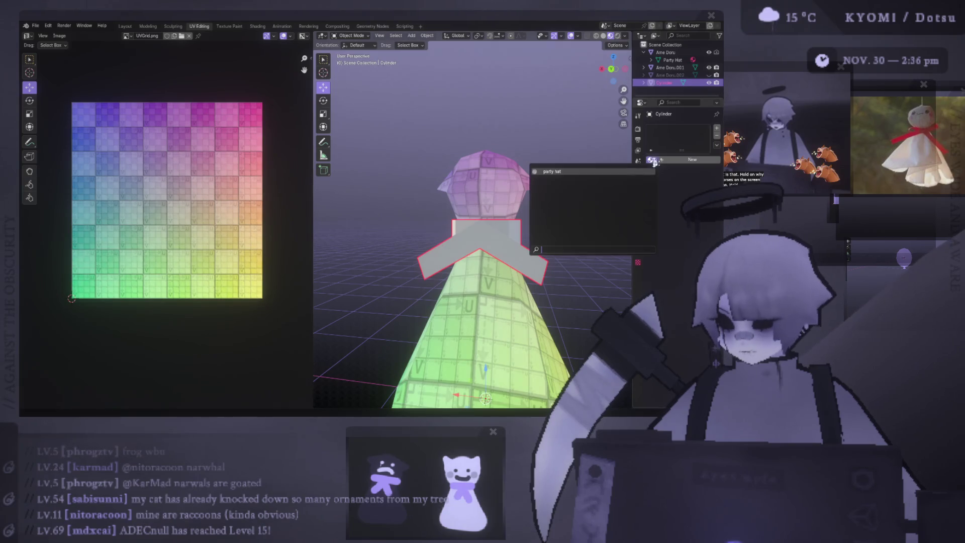
click(621, 173)
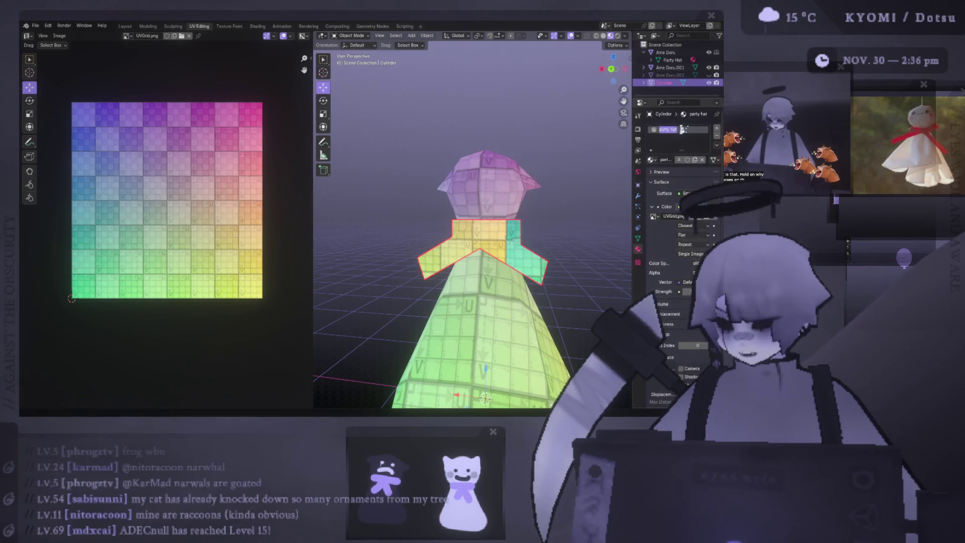
text(ame doru)
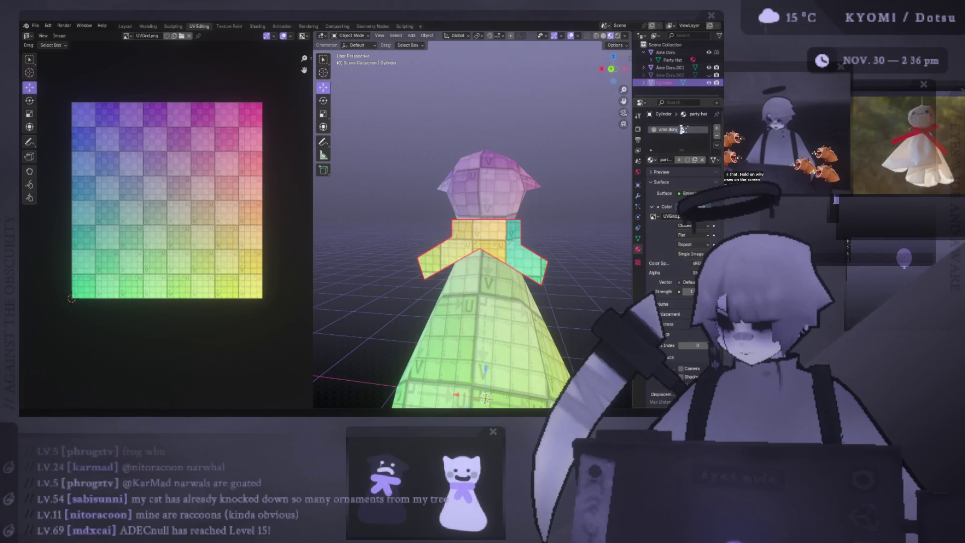
text(a)
key(Return)
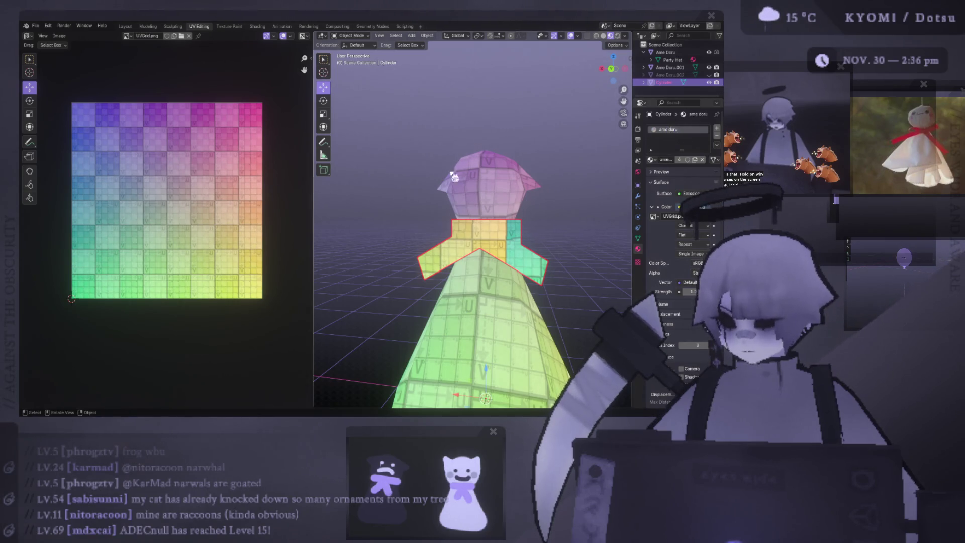
Widen the 3D view and orbit the doll from back view into perspective.
key(ctrl+KP_1)
drag(314, 173, 290, 189)
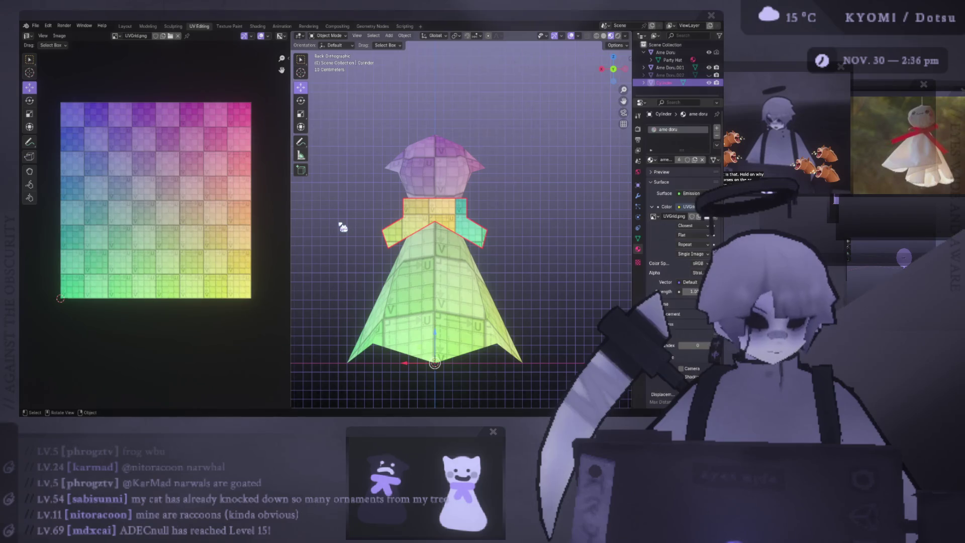
mouse_move(341, 227)
middle_down()
mouse_move(455, 174)
mouse_move(446, 185)
middle_up()
scroll(452, 177, down, 3)
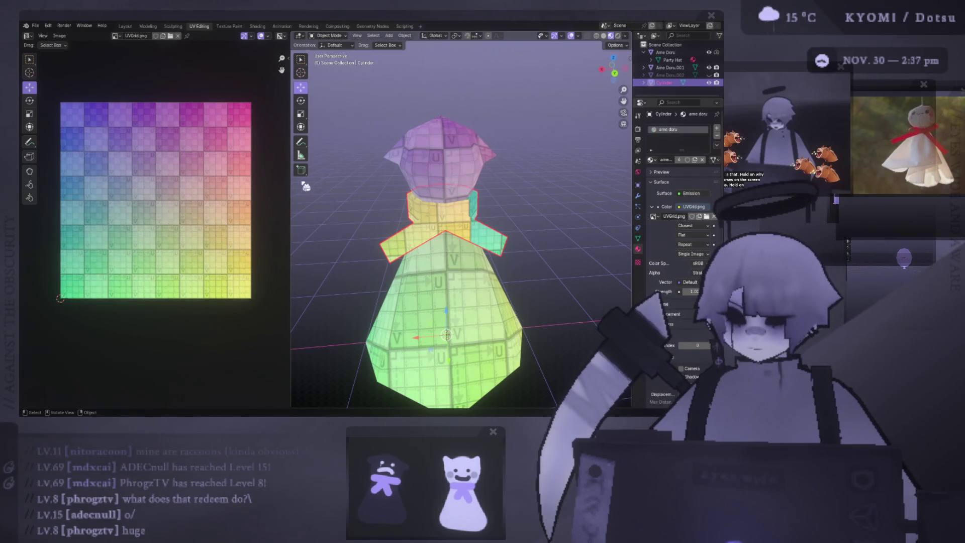
Widen the 3D view, orbit the doll from above and aside, return to back view and start mesh editing.
drag(291, 186, 261, 187)
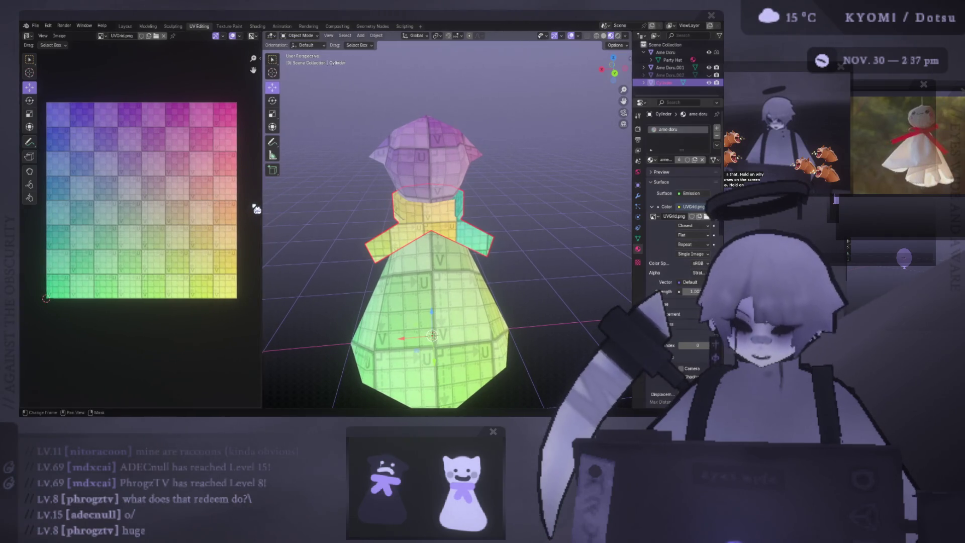
mouse_move(300, 203)
middle_down()
mouse_move(335, 266)
mouse_move(407, 241)
middle_up()
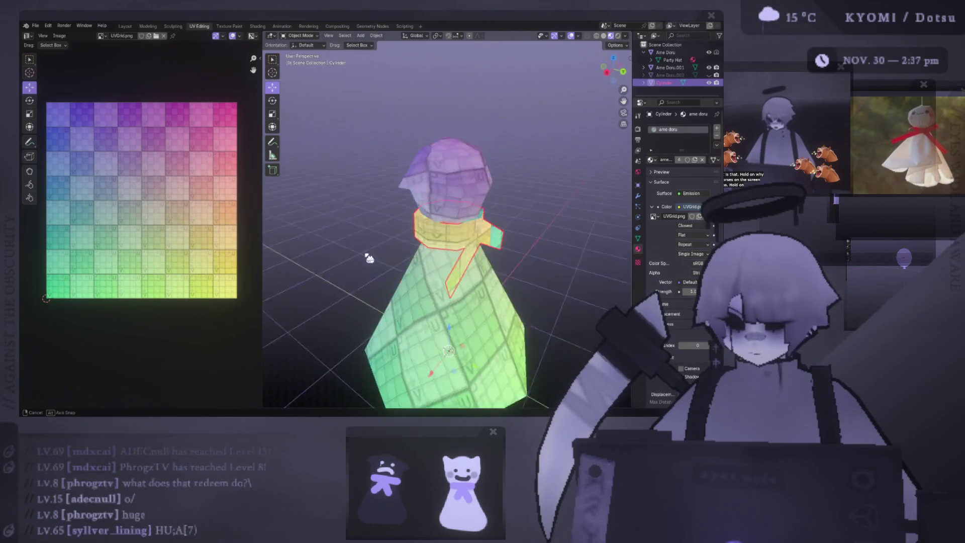
middle_drag(452, 194, 421, 219)
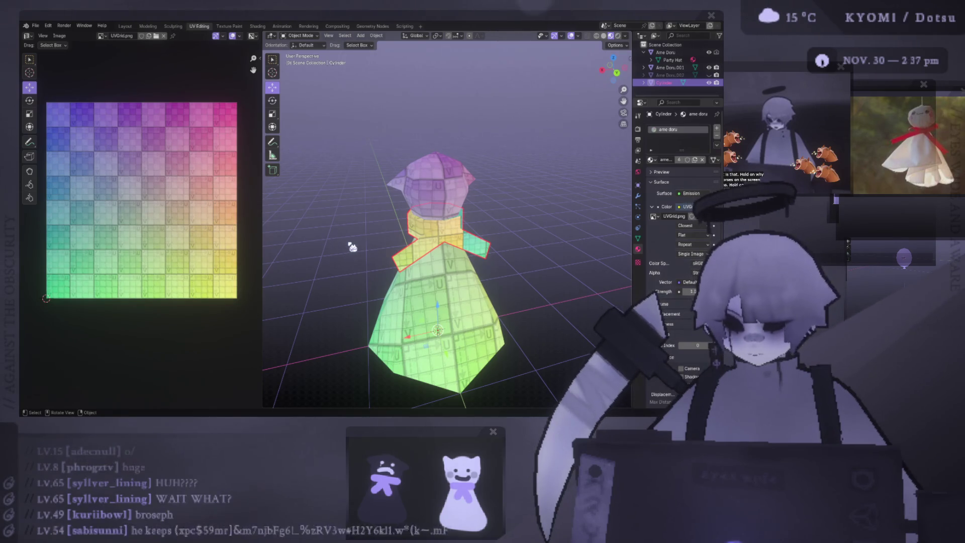
key(ctrl+KP_1)
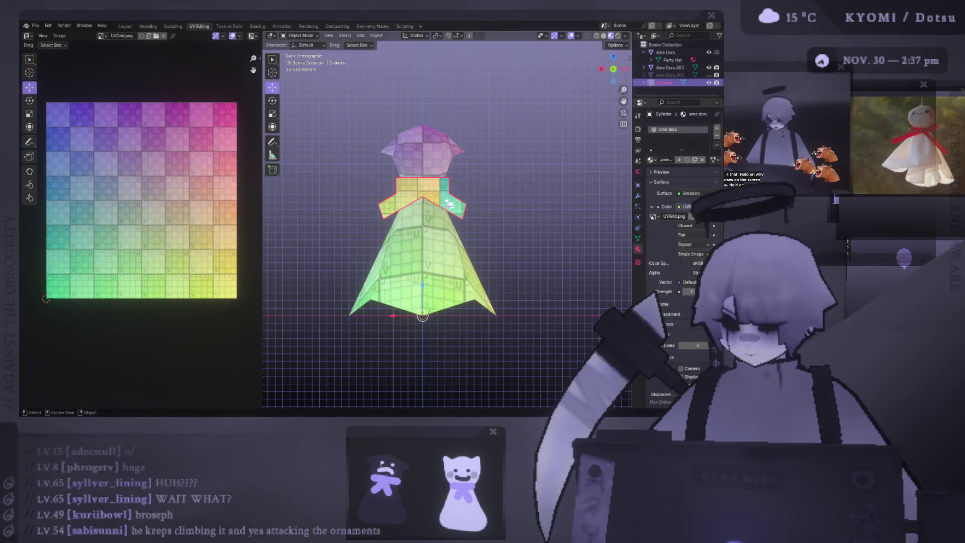
key(Tab)
Select the collar faces up to their seams and move the collar UV island onto the texture.
key(ctrl+l)
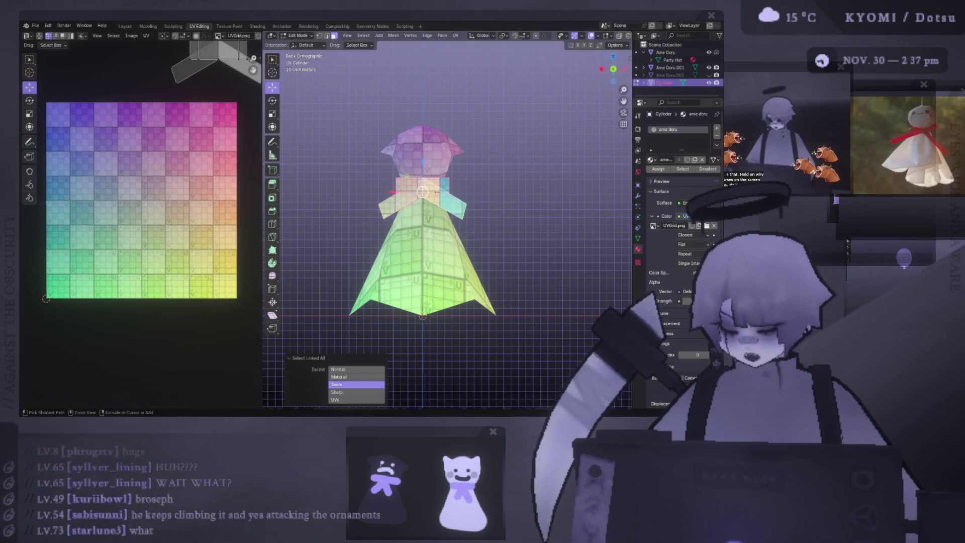
scroll(98, 189, down, 2)
middle_drag(106, 64, 251, 165)
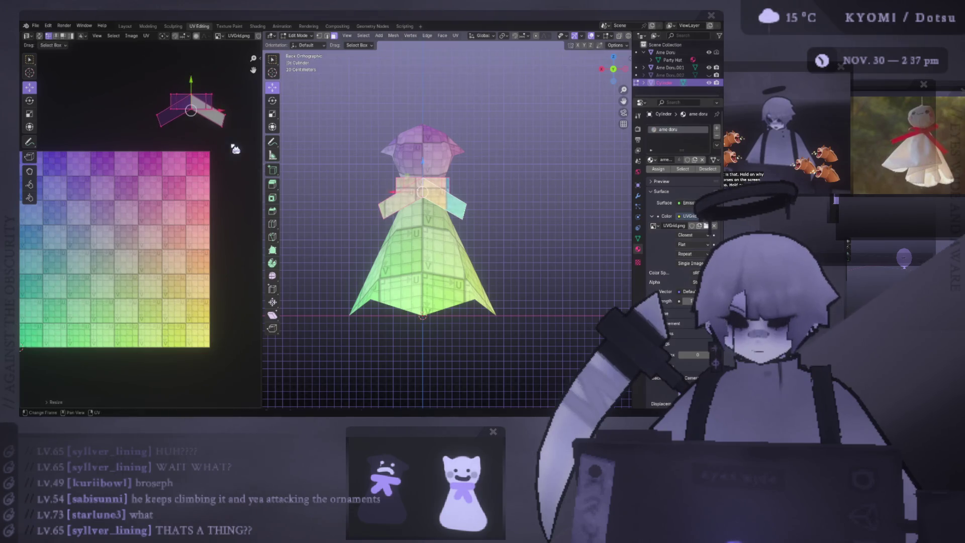
drag(191, 110, 147, 198)
Leave mesh editing and add the remaining doll parts to the object selection.
key(Tab)
click(422, 163)
shift+click(428, 198)
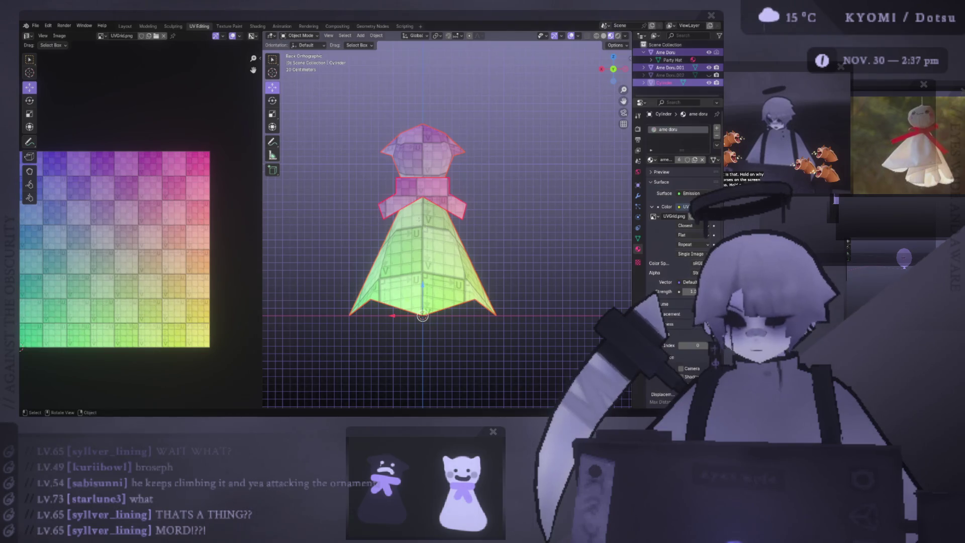
Edit all parts' UVs together and park the collar island above the texture.
key(Tab)
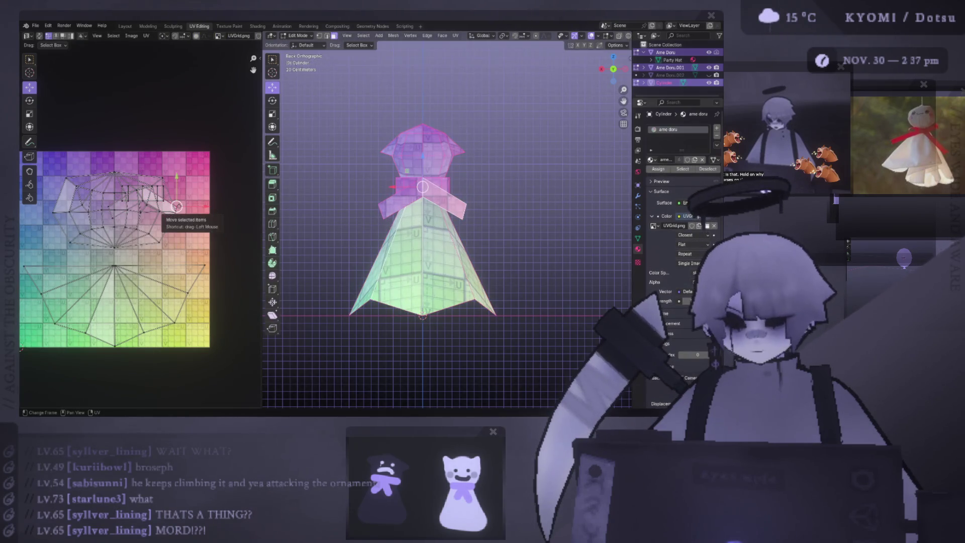
click(176, 206)
key(g)
click(231, 134)
Select the whole head island and move it upward above the dress unwrap.
click(157, 211)
key(l)
scroll(118, 216, down, 1)
key(g)
click(214, 199)
key(g)
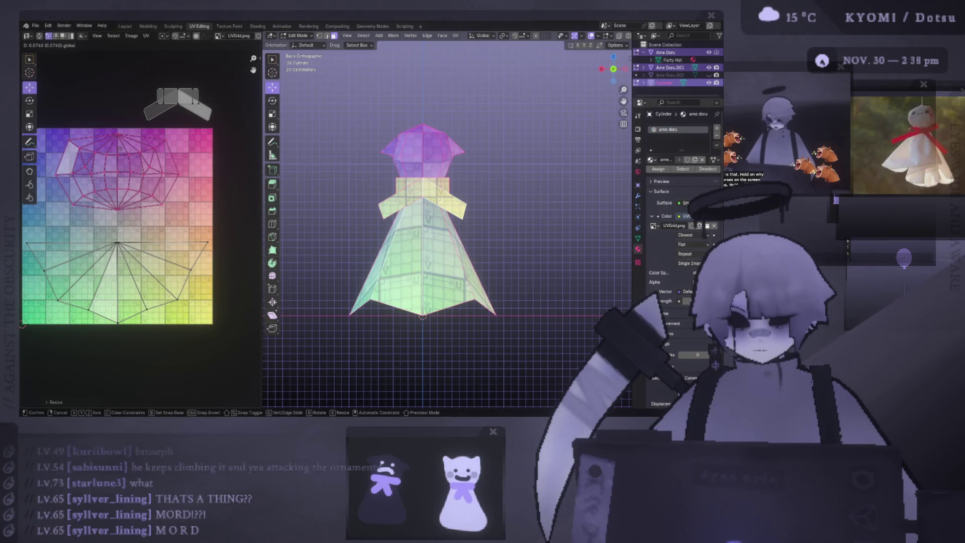
click(121, 151)
Shrink the head island and lower it so it sits inside the texture above the fan-shaped dress.
key(s)
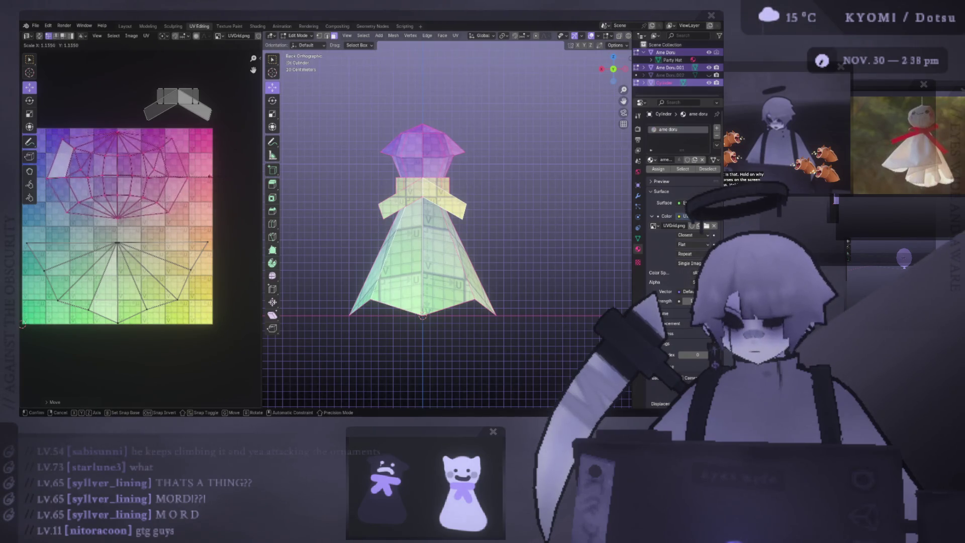
click(129, 162)
key(g)
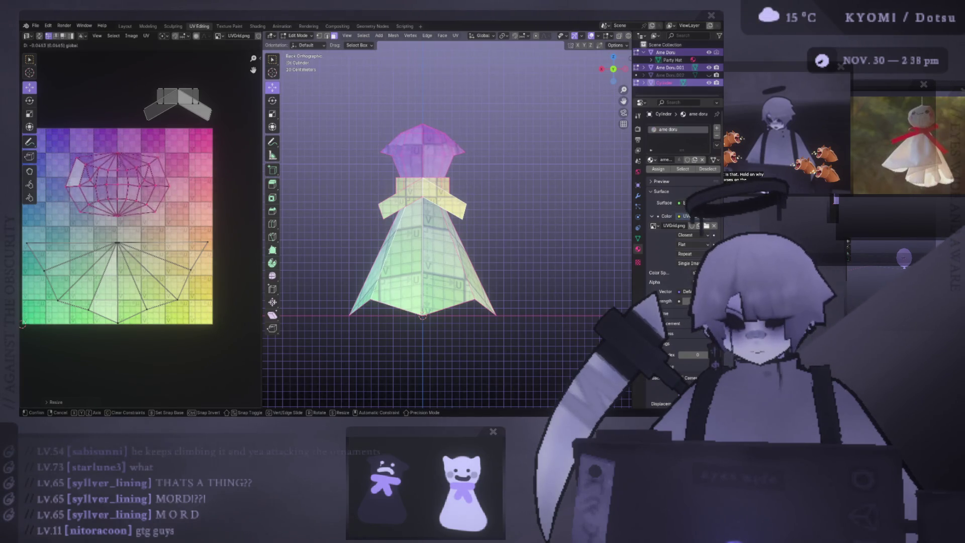
click(125, 185)
middle_drag(143, 189, 199, 200)
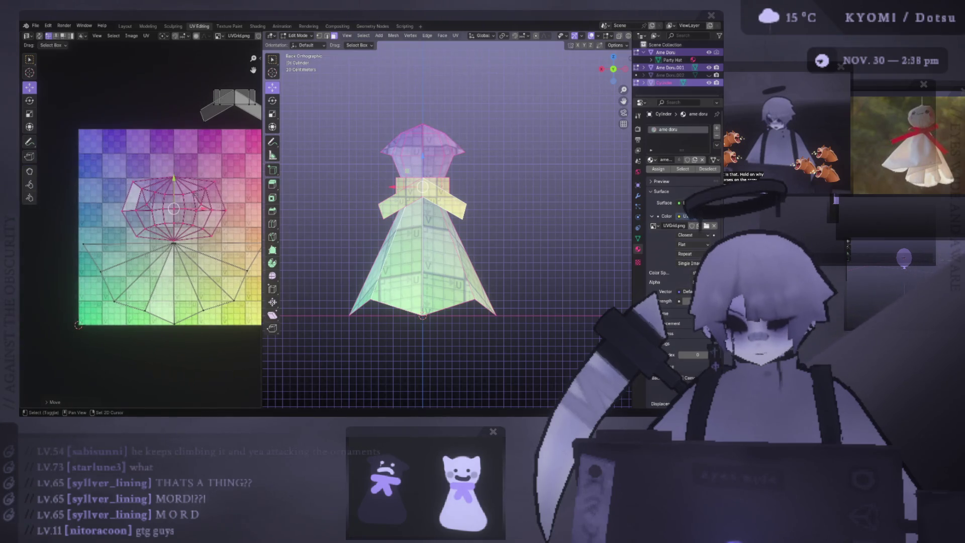
scroll(198, 200, down, 1)
scroll(181, 203, down, 1)
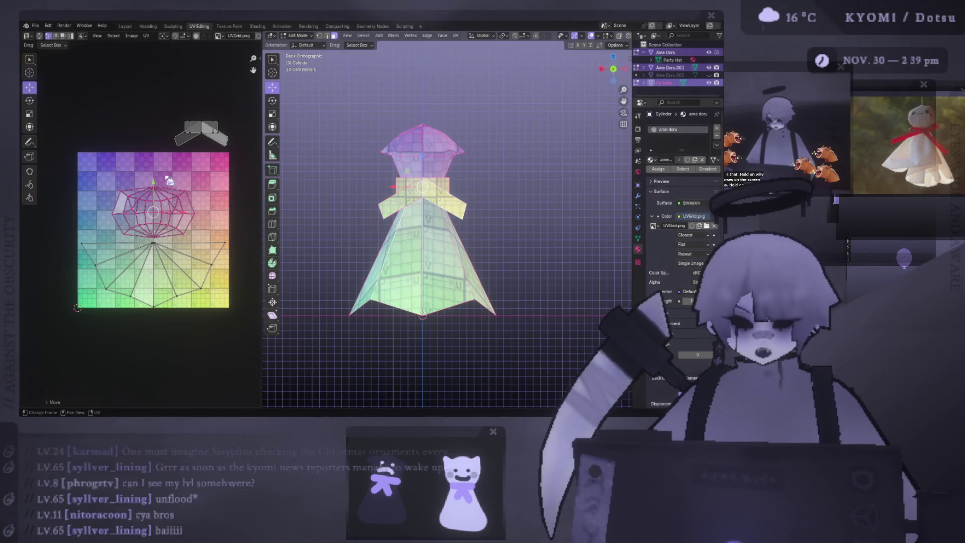
click(203, 132)
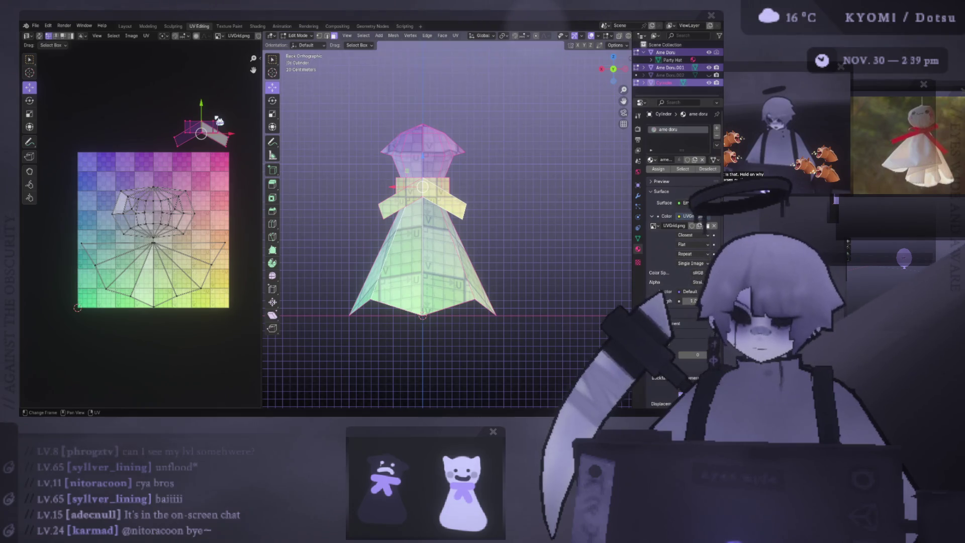
Place the collar UV strips in the texture's top row, resize them slightly and nudge them near the top edge.
key(g)
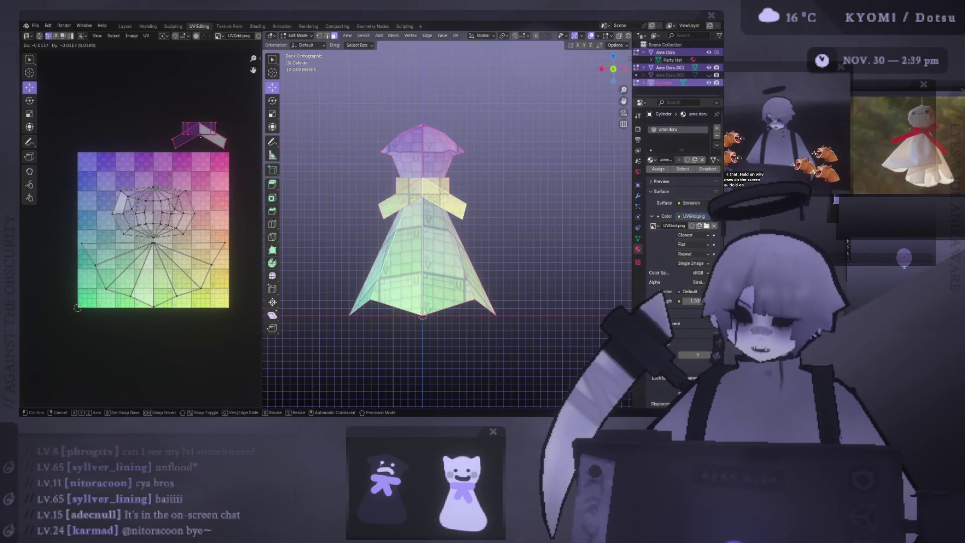
click(181, 178)
key(s)
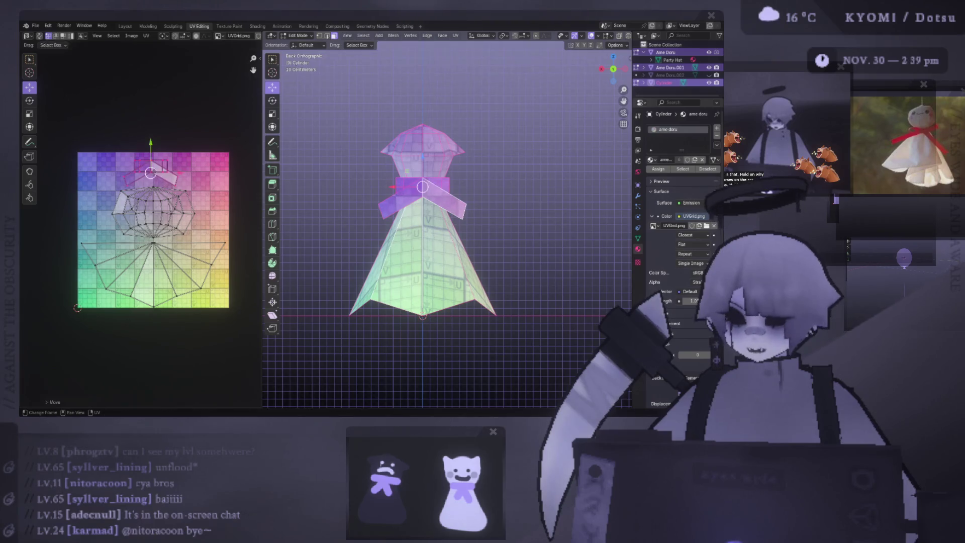
click(195, 175)
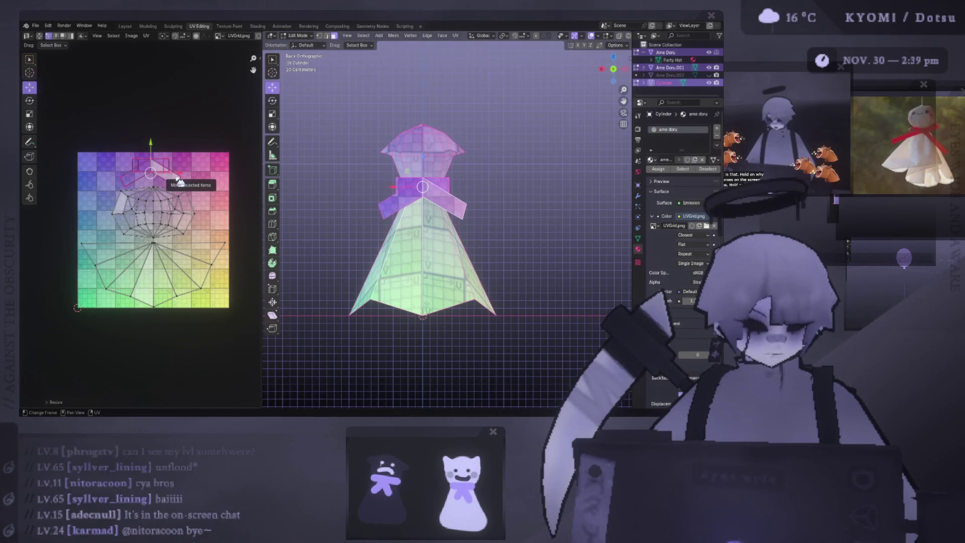
scroll(178, 180, up, 6)
scroll(178, 179, up, 3)
middle_drag(132, 265, 125, 353)
key(g)
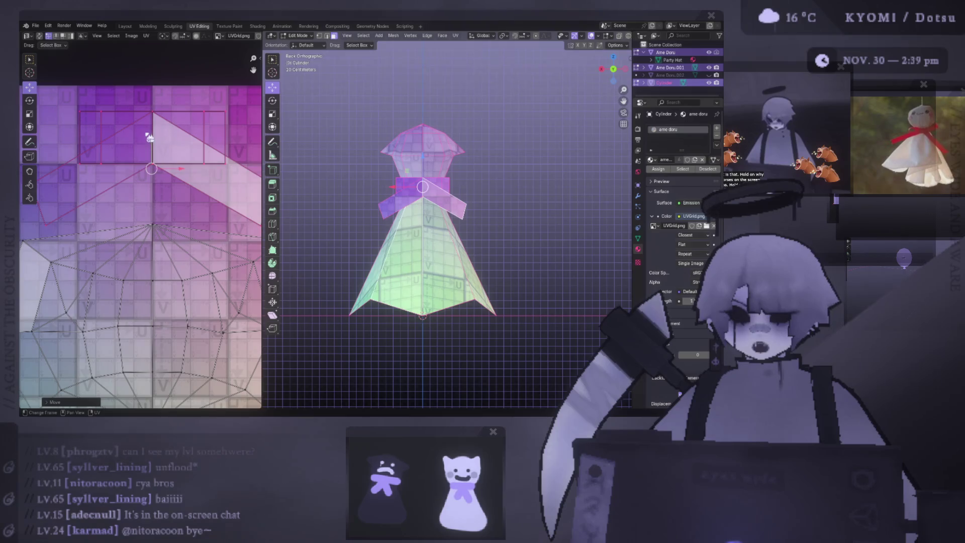
click(153, 109)
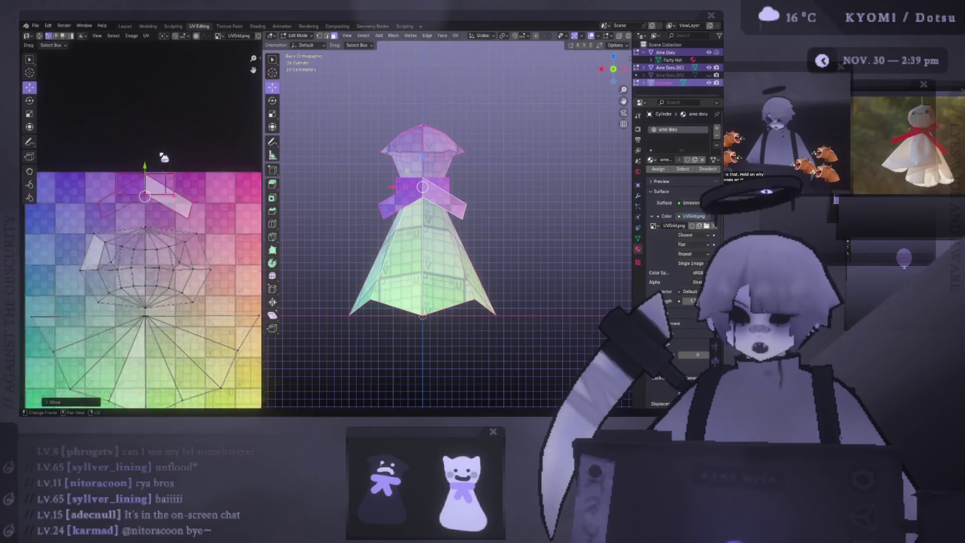
scroll(152, 109, down, 3)
scroll(153, 184, up, 2)
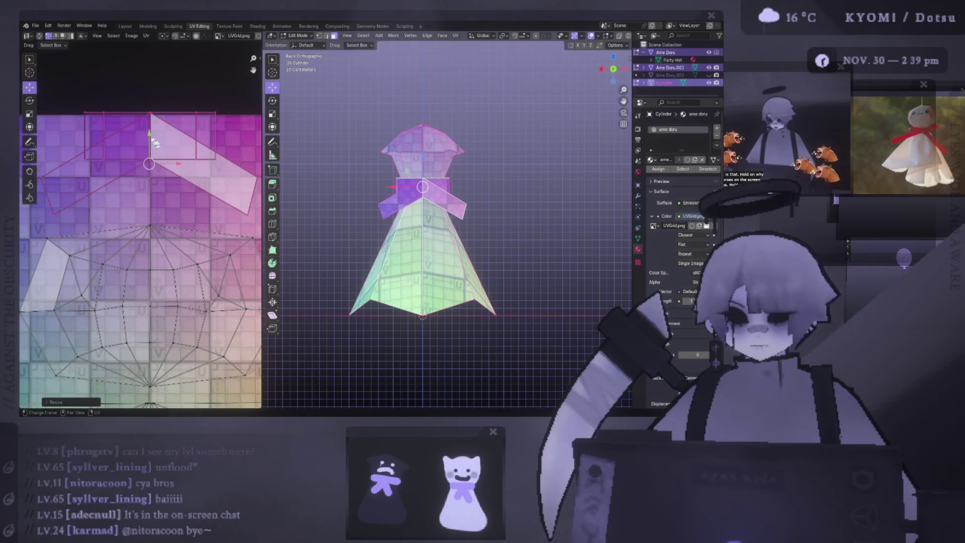
drag(153, 174, 159, 157)
scroll(159, 157, down, 2)
scroll(159, 157, down, 1)
Save the blend file, give the UV editor more room and shrink the collar island slightly.
key(ctrl+s)
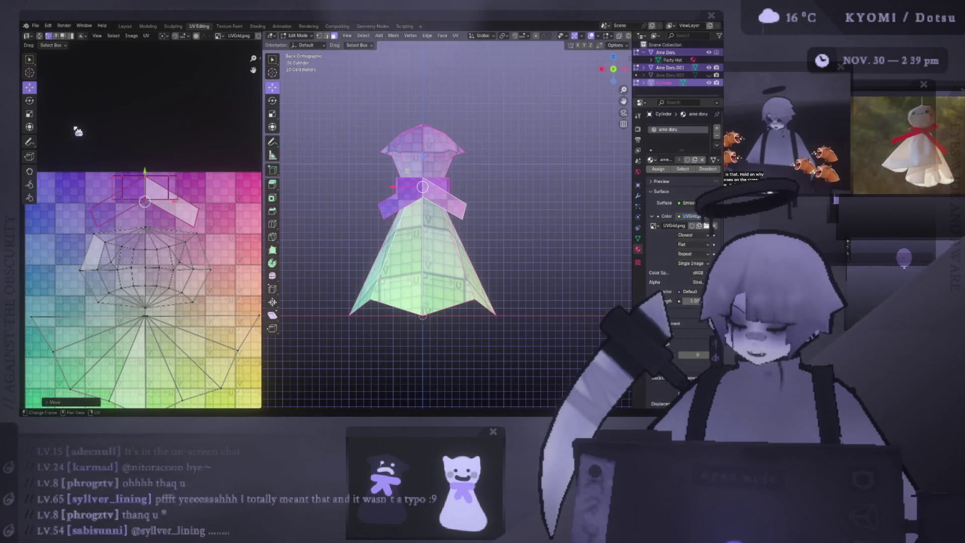
drag(263, 114, 354, 113)
scroll(189, 286, down, 1)
scroll(188, 286, up, 1)
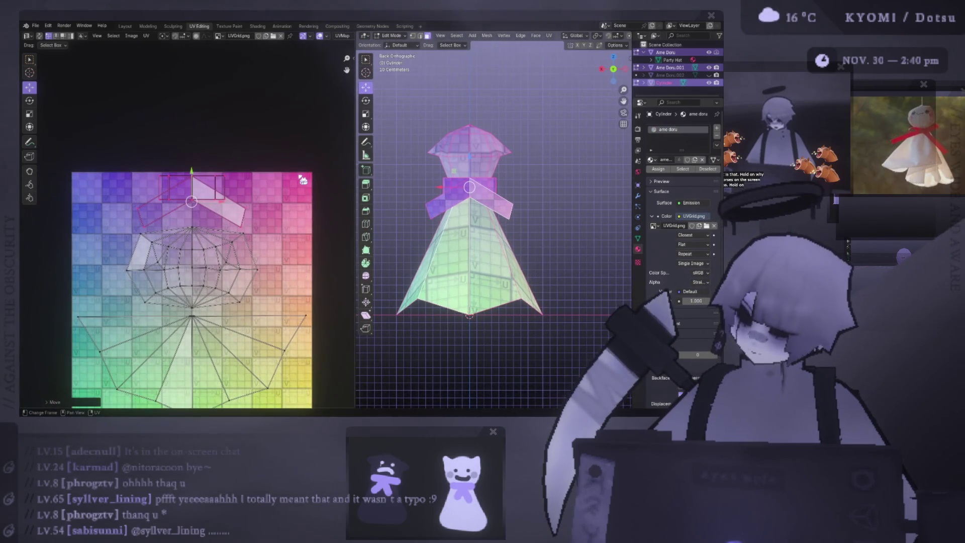
key(s)
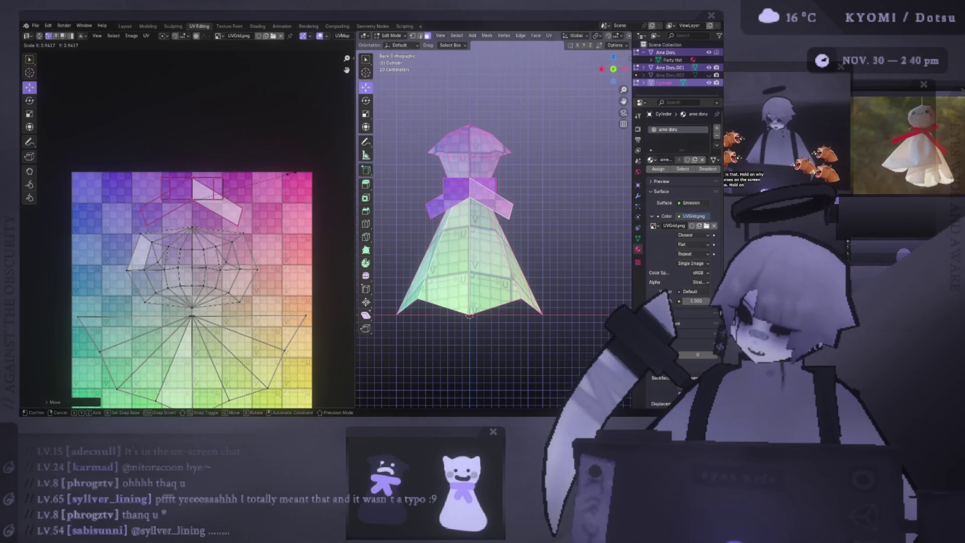
click(287, 175)
scroll(268, 204, up, 1)
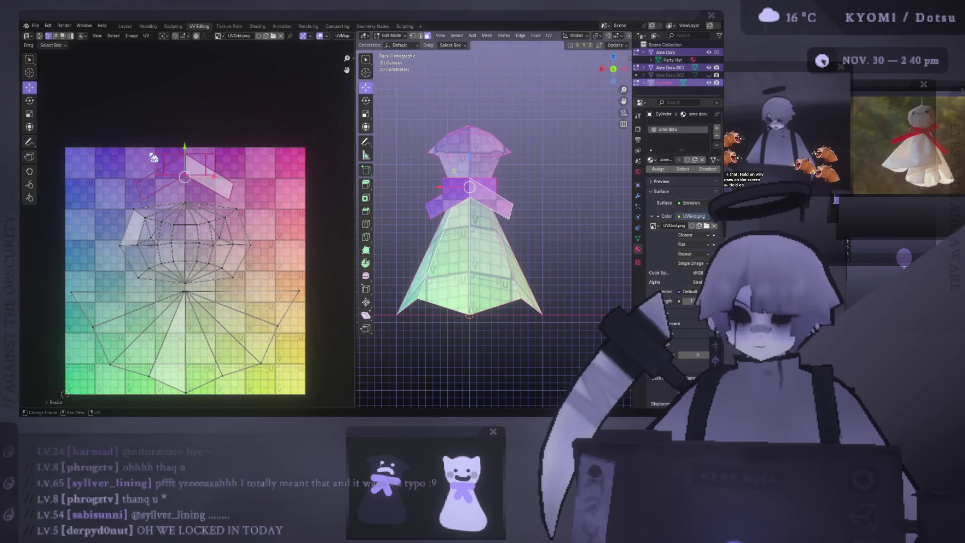
Leave mesh editing and orbit around the textured doll to check it in perspective from several angles.
middle_drag(482, 226, 387, 198)
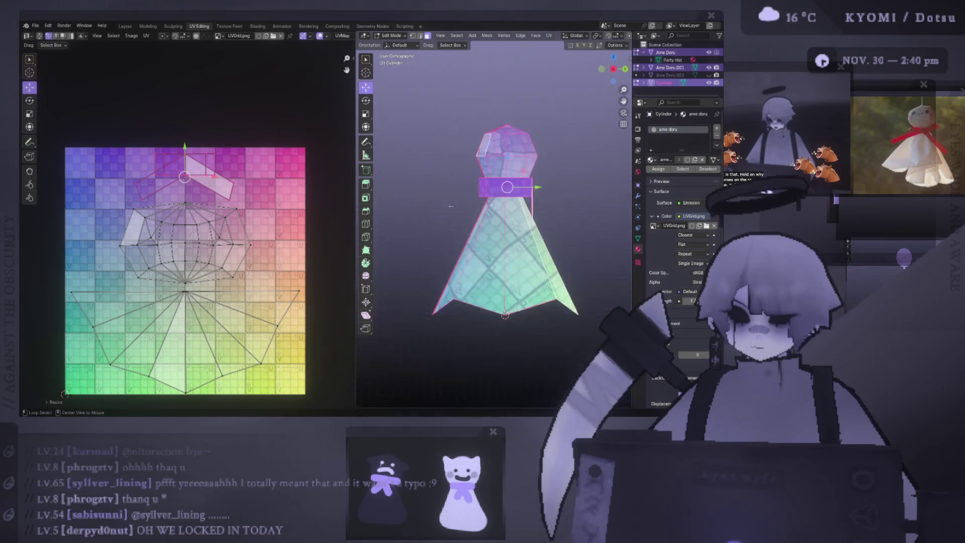
middle_drag(482, 226, 543, 227)
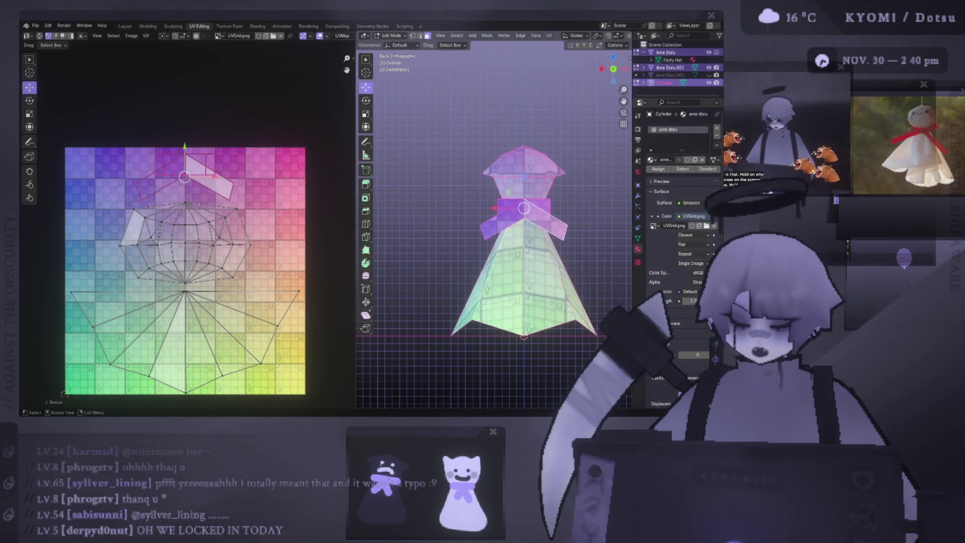
key(Tab)
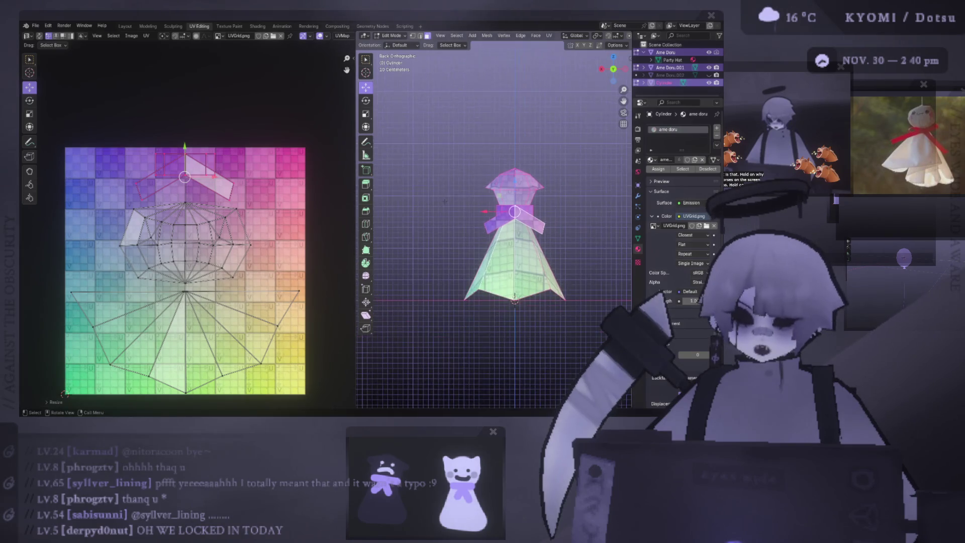
shift+middle_drag(461, 214, 449, 208)
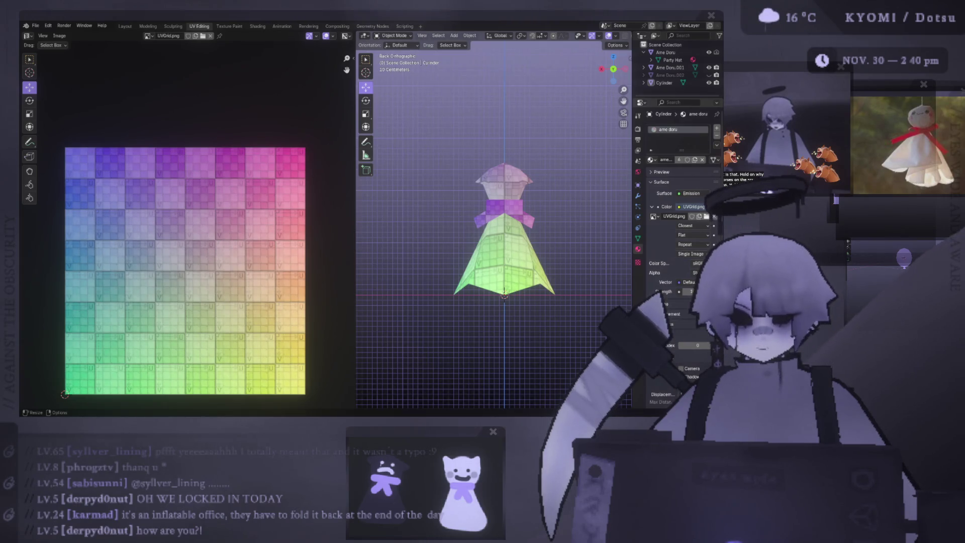
mouse_move(490, 249)
middle_down()
mouse_move(357, 245)
mouse_move(573, 242)
middle_up()
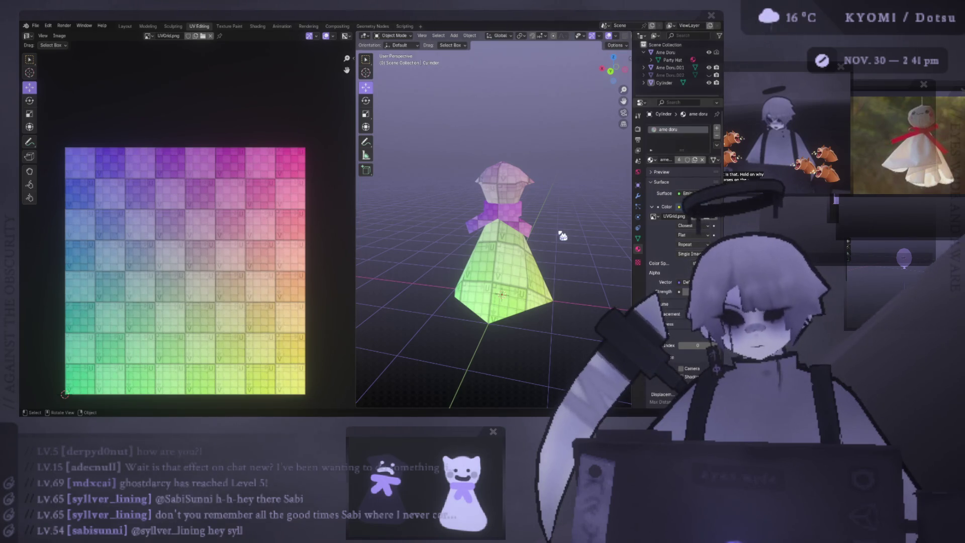
middle_drag(561, 235, 514, 171)
From the back view, toggle through the band and all objects in edit mode to review their UVs.
key(ctrl+KP_1)
key(Tab)
click(526, 197)
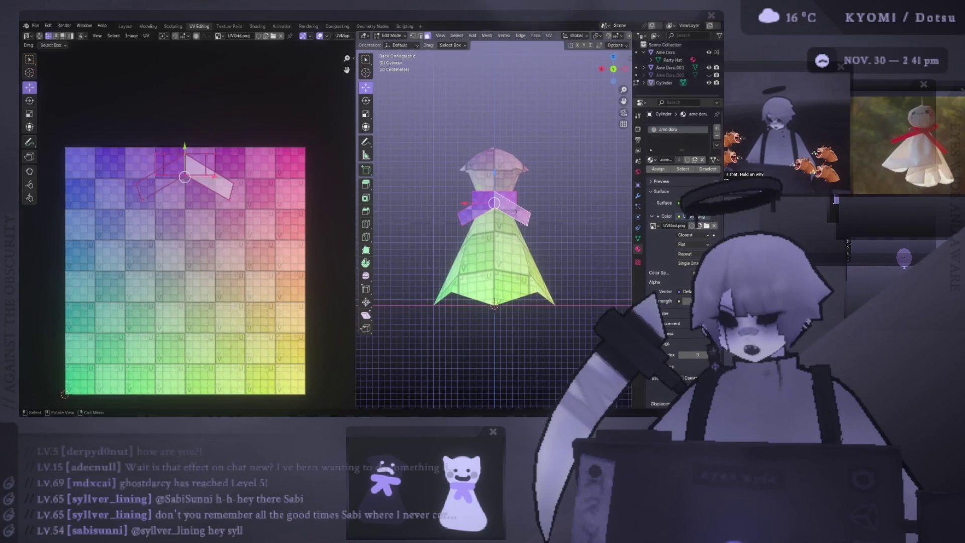
key(alt+a)
scroll(502, 232, up, 3)
key(Tab)
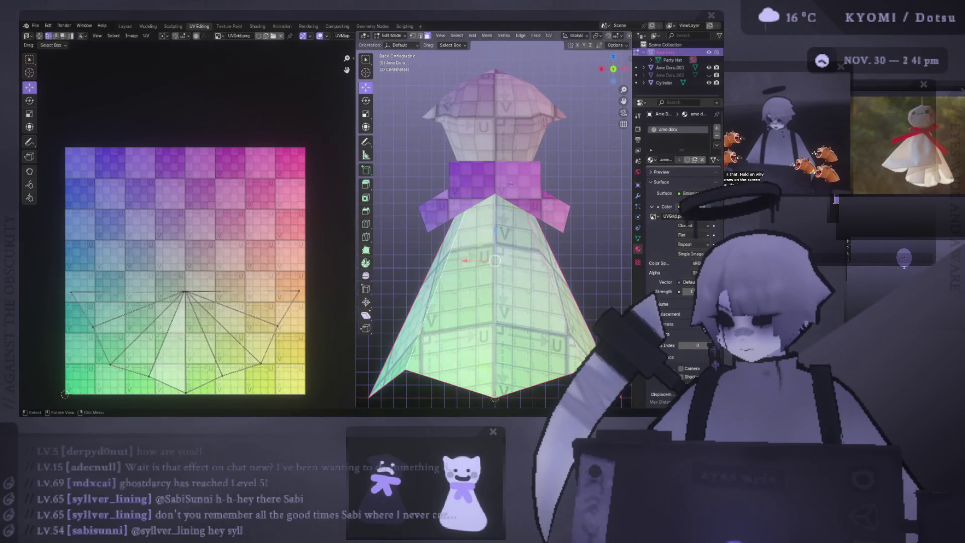
click(493, 196)
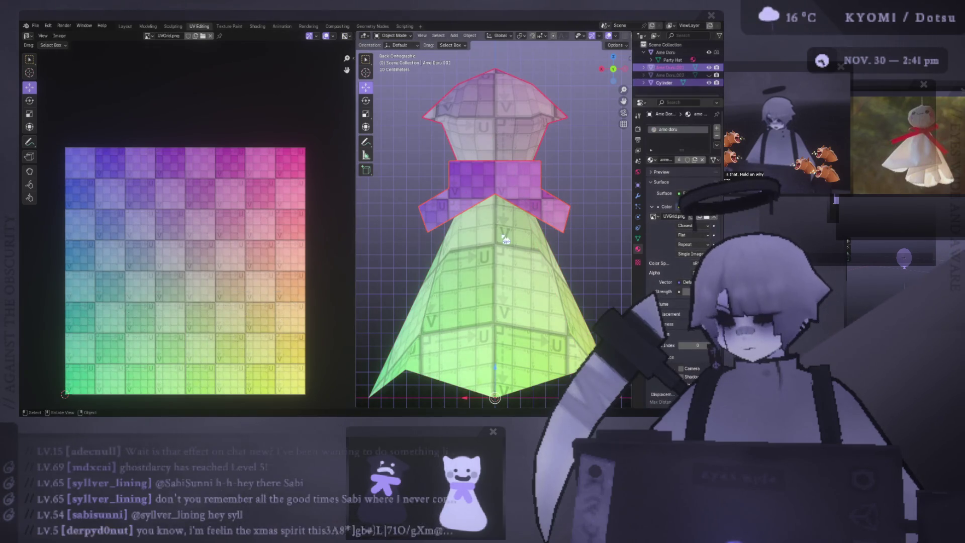
key(a)
key(Tab)
key(a)
key(Tab)
Edit the purple band, scale its top UV island to about 0.75 and leave mesh editing.
click(493, 228)
key(Tab)
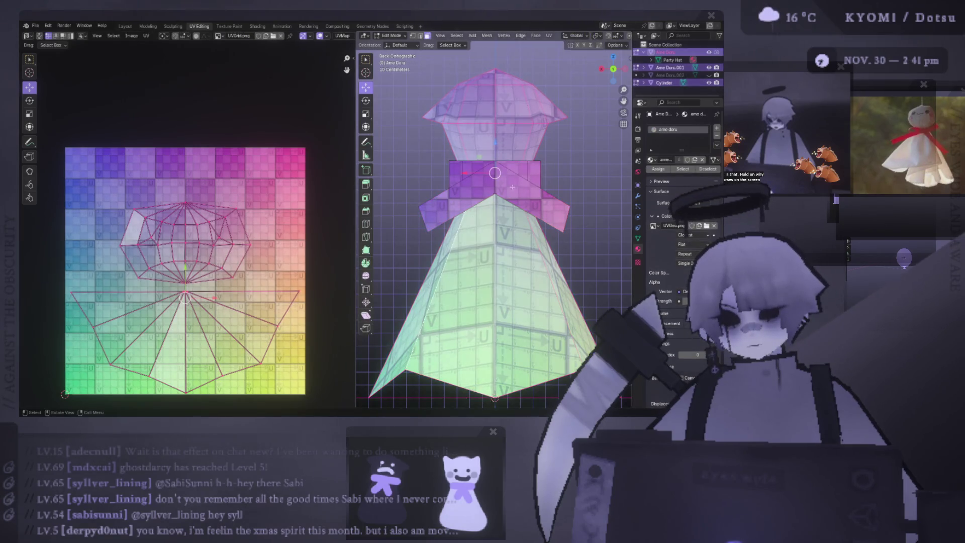
click(512, 181)
key(a)
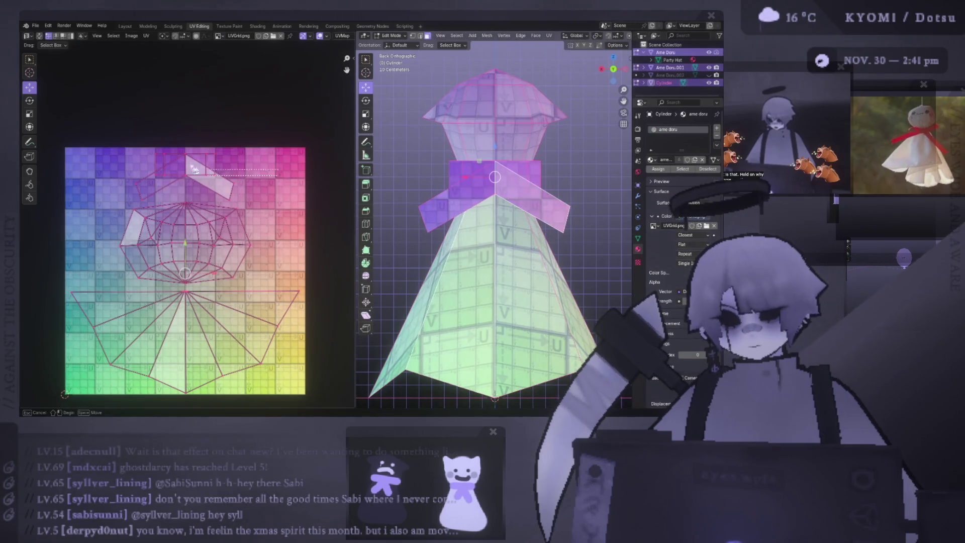
click(185, 165)
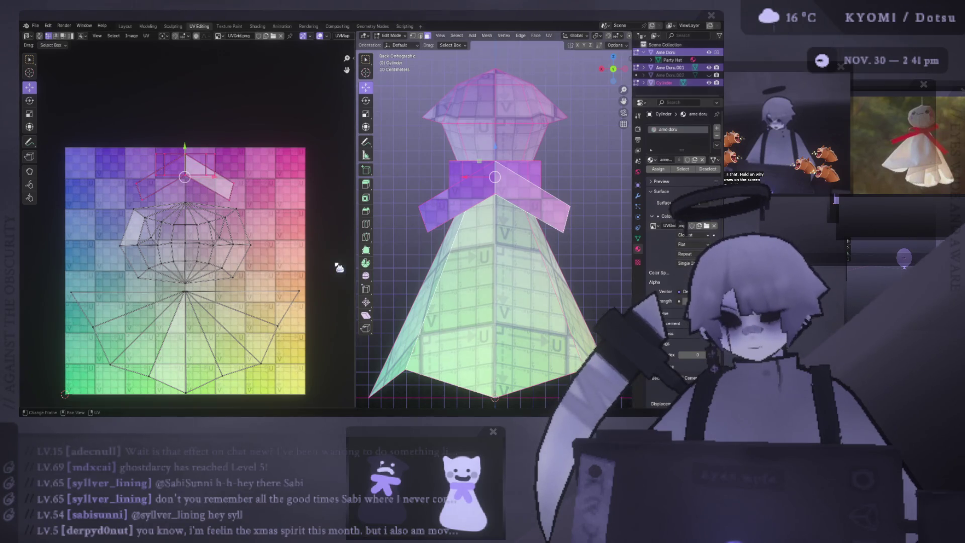
key(s)
click(257, 219)
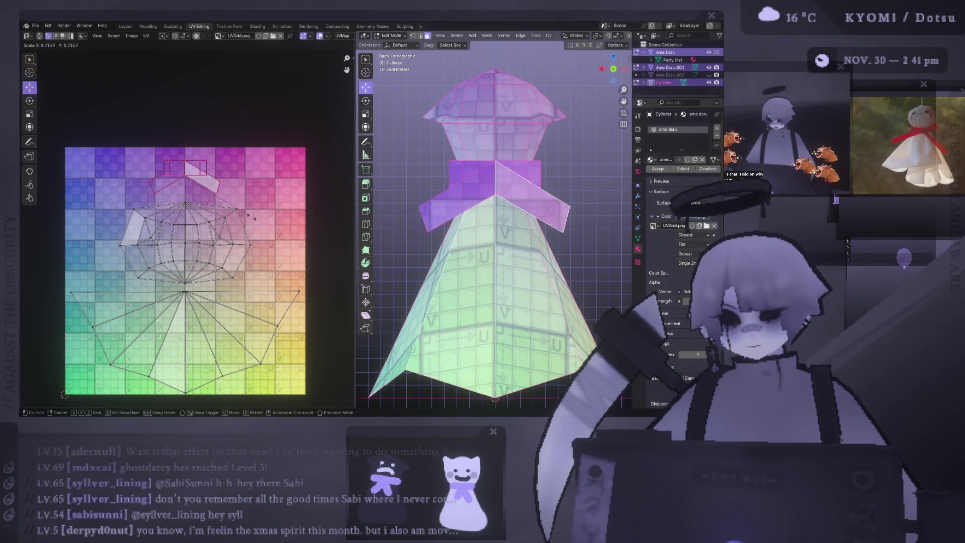
key(Tab)
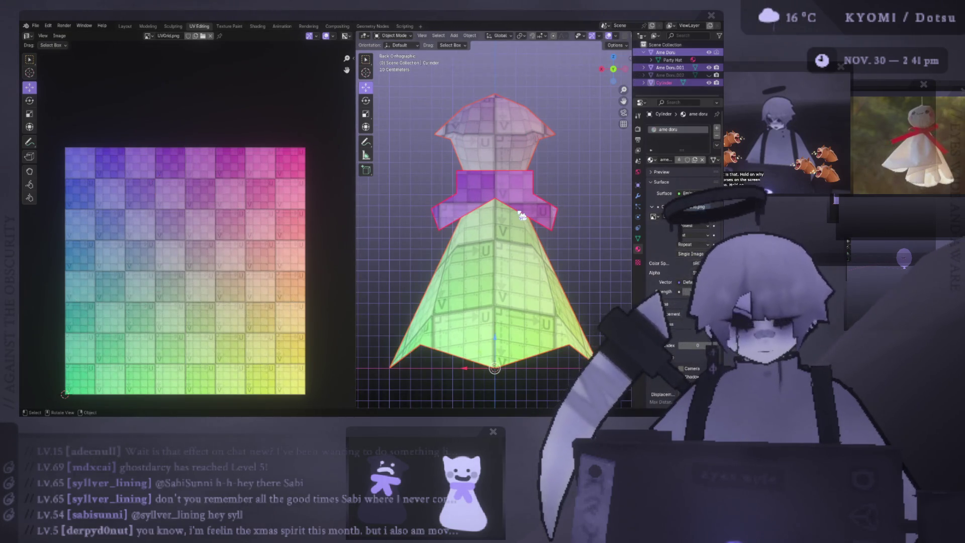
Orbit the doll in perspective then snap back to the straight back view.
mouse_move(381, 200)
middle_down()
mouse_move(532, 251)
mouse_move(589, 259)
mouse_move(585, 273)
mouse_move(478, 269)
middle_up()
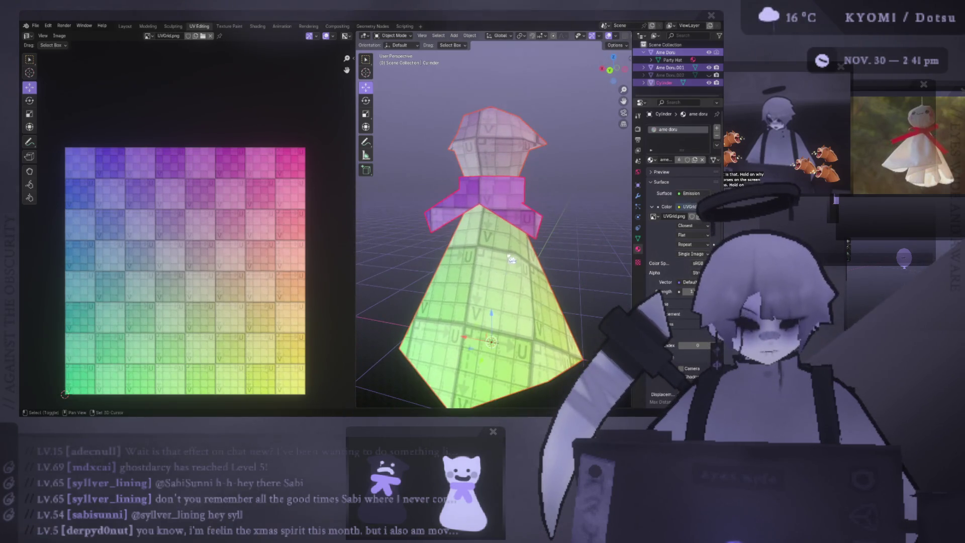
key(ctrl+KP_1)
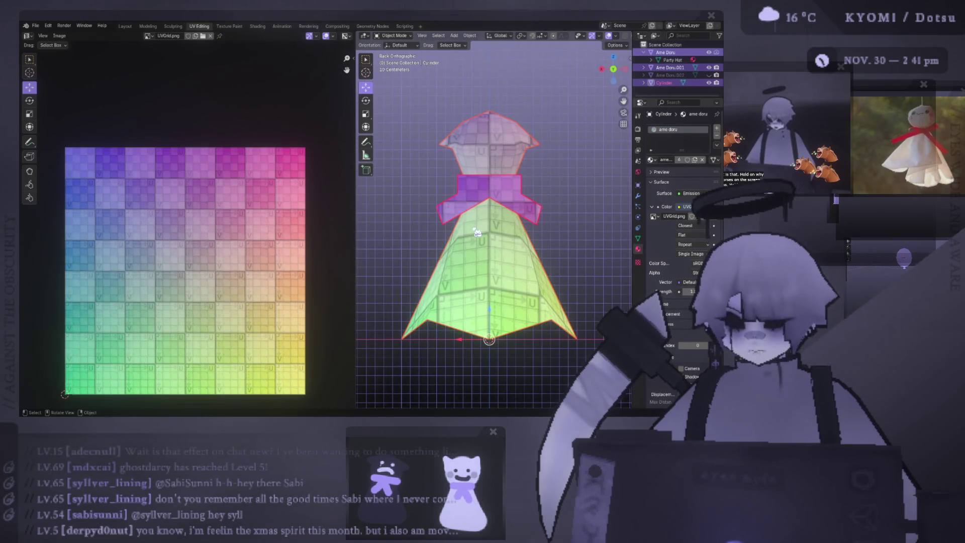
scroll(500, 205, up, 3)
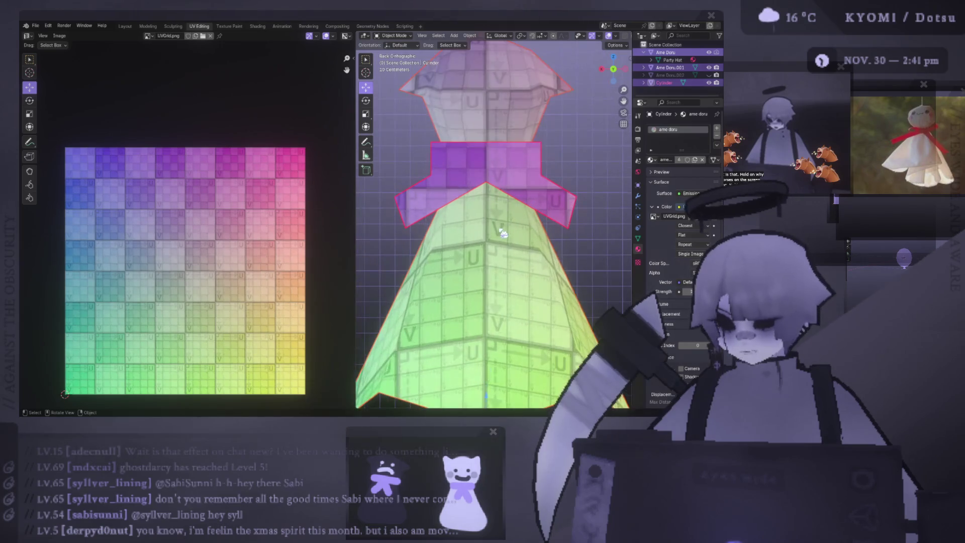
scroll(498, 226, up, 2)
Edit the purple band, try a much larger UV scale, cancel moving it and return to objects.
click(502, 163)
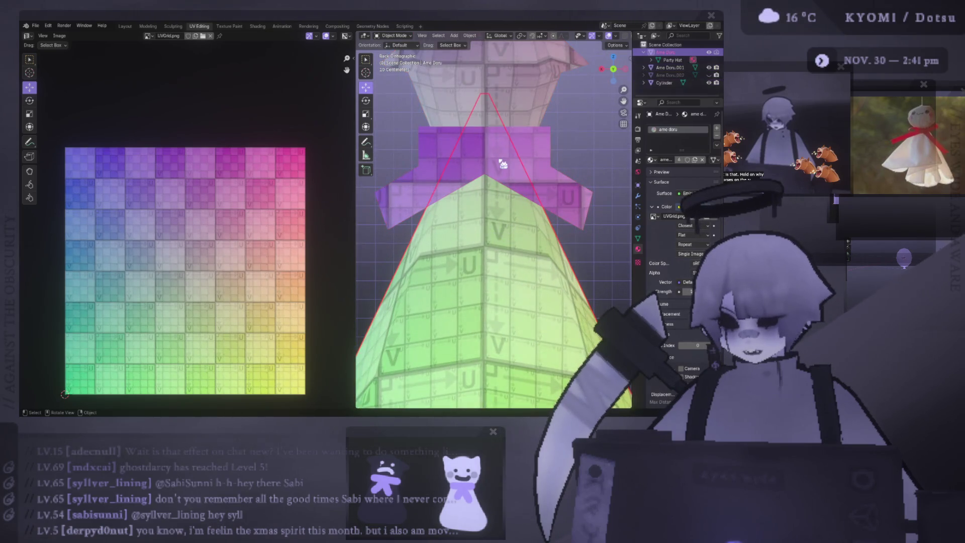
middle_drag(505, 172, 488, 100)
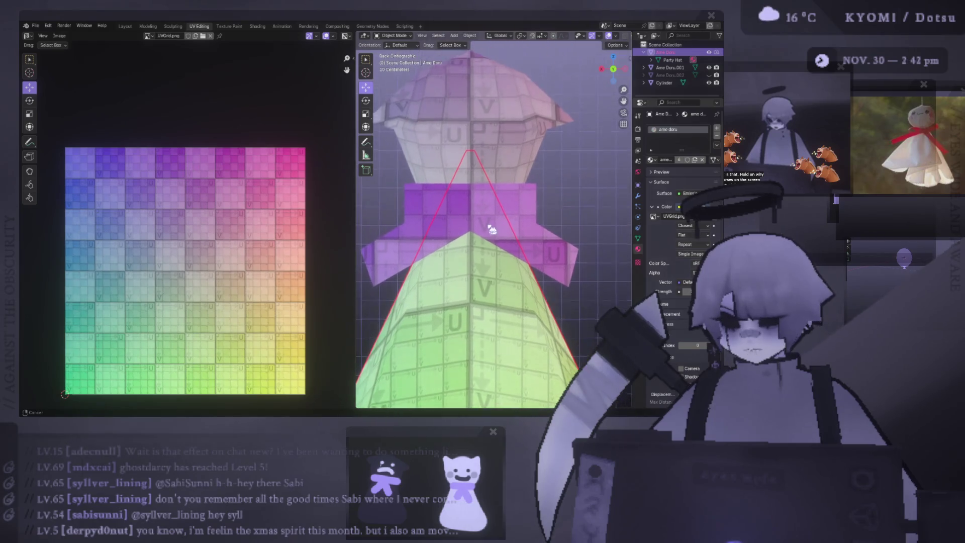
scroll(494, 107, down, 3)
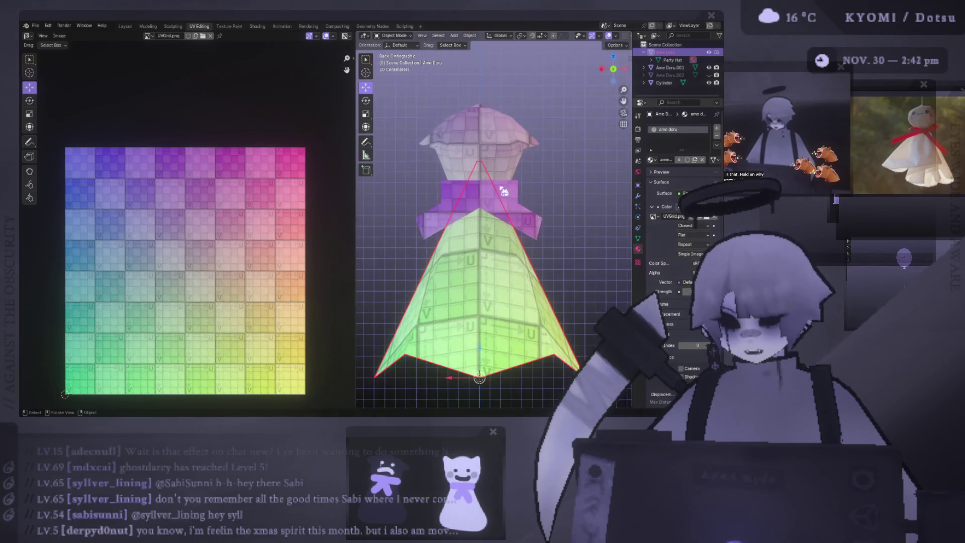
click(475, 200)
key(Tab)
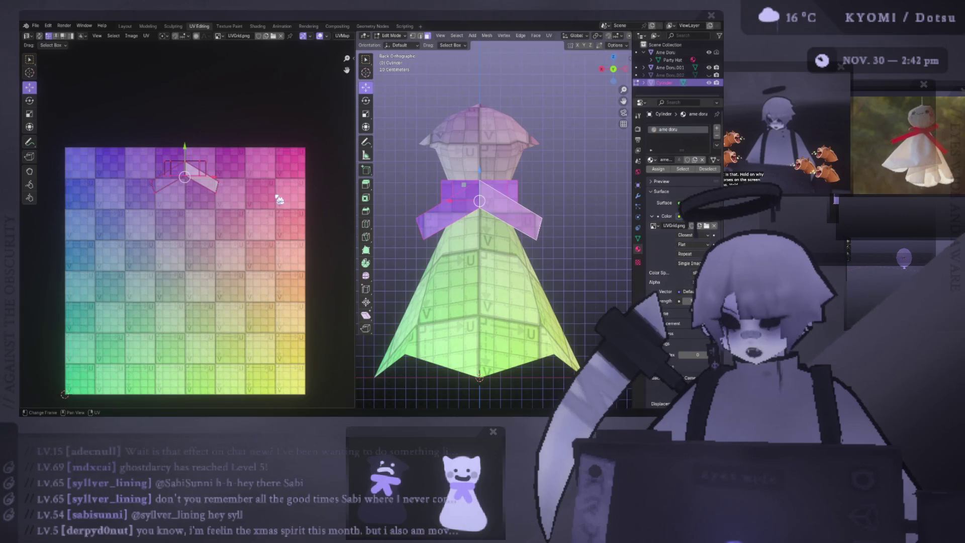
key(s)
click(181, 192)
key(g)
key(Escape)
key(Tab)
scroll(494, 208, up, 3)
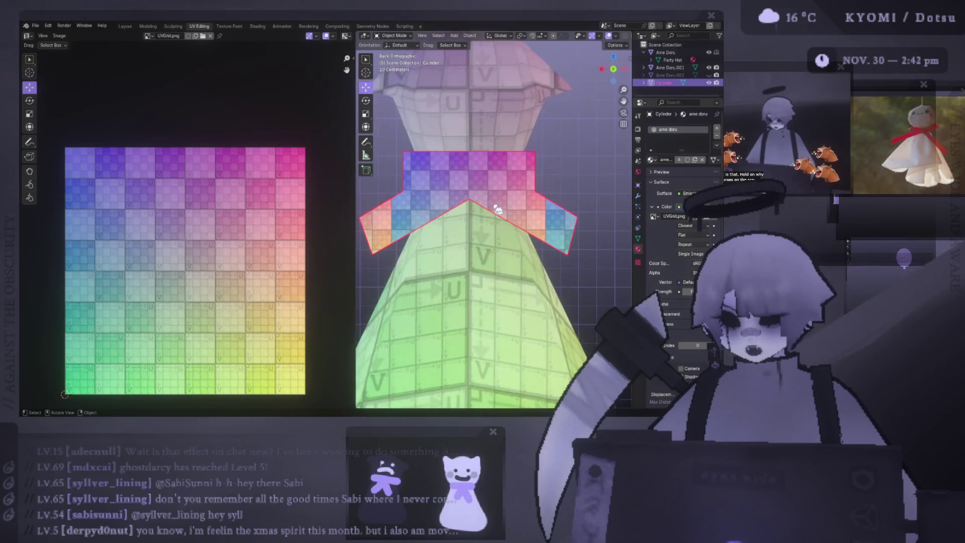
scroll(495, 208, down, 3)
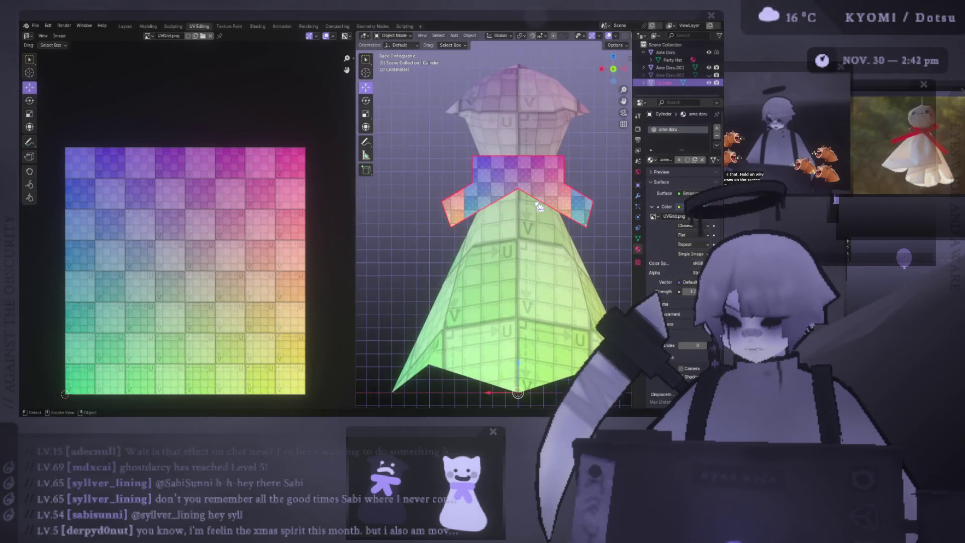
Orbit the doll, reopen the collar band for editing and settle on the straight back view.
middle_drag(499, 218, 526, 197)
scroll(524, 199, up, 3)
click(521, 211)
key(Tab)
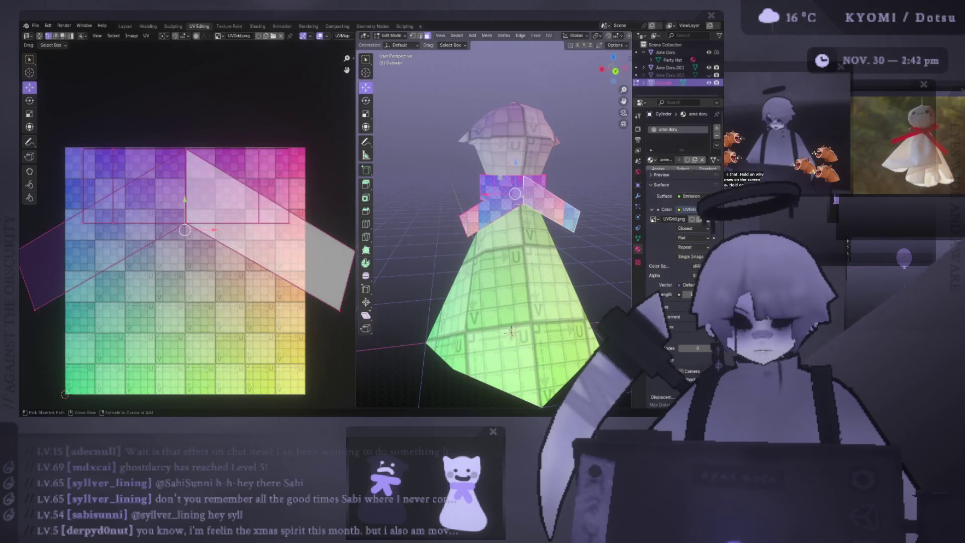
scroll(521, 210, down, 2)
mouse_move(521, 211)
middle_down()
mouse_move(511, 199)
mouse_move(431, 187)
middle_up()
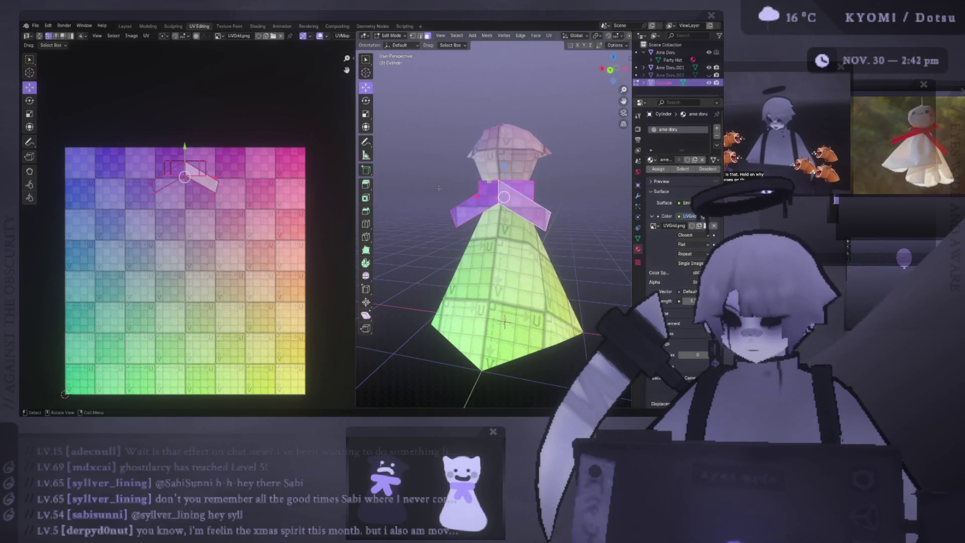
key(Tab)
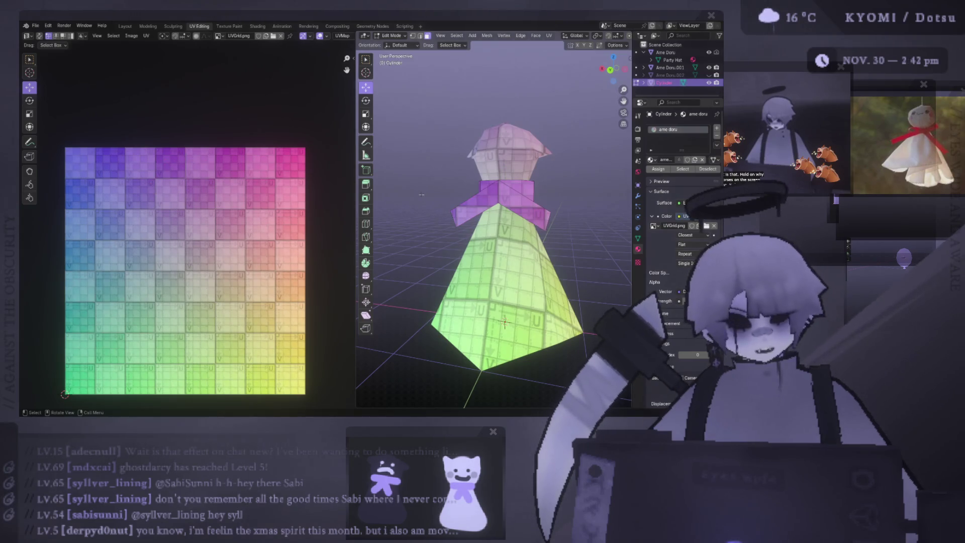
key(KP_1)
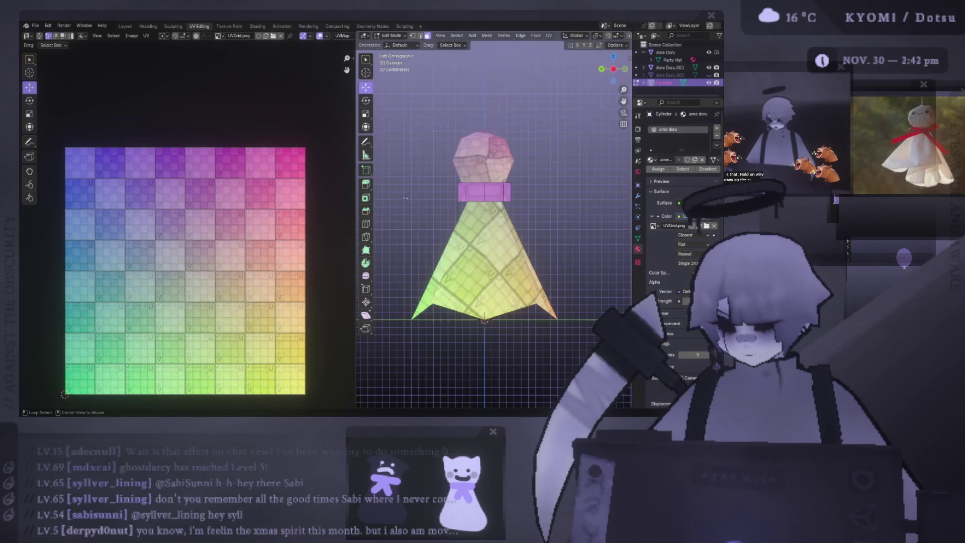
key(ctrl+KP_1)
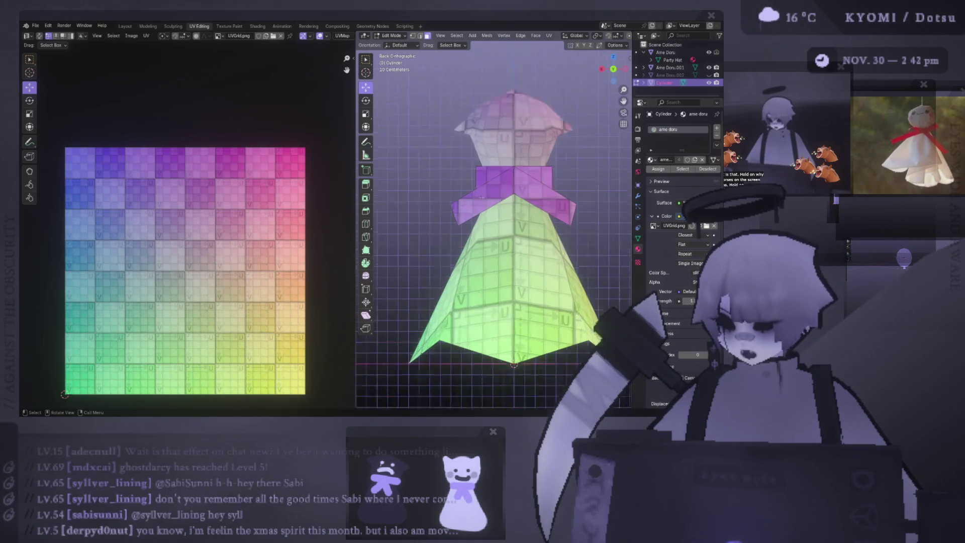
scroll(501, 198, up, 2)
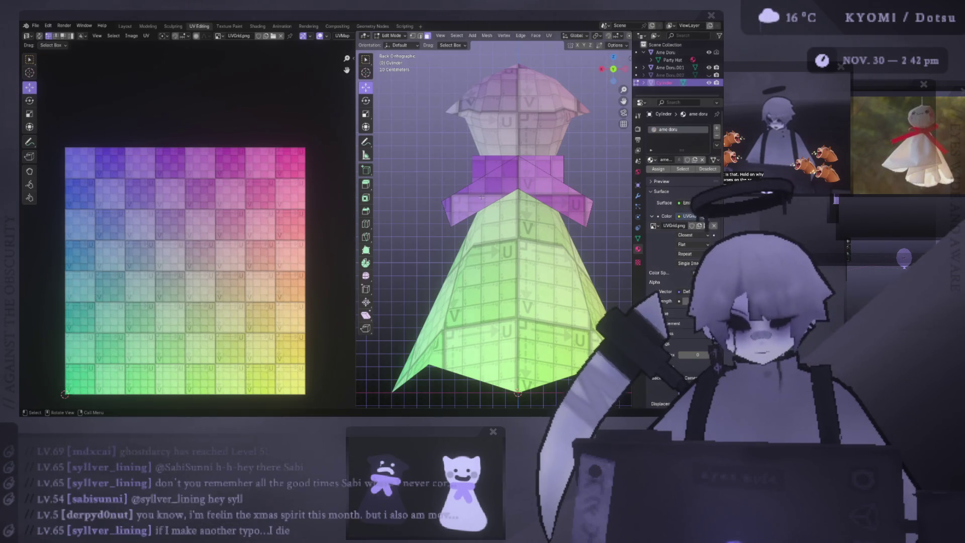
scroll(480, 197, down, 1)
scroll(480, 204, down, 2)
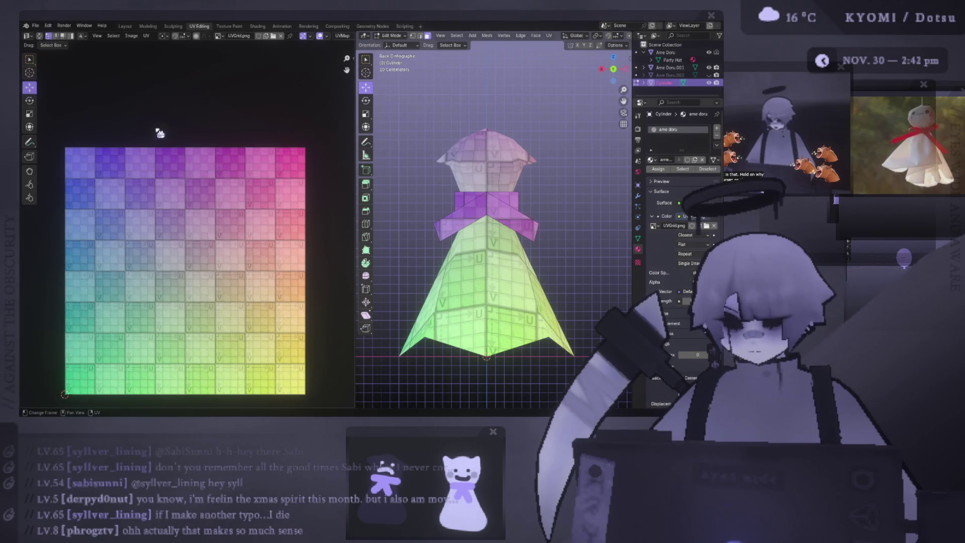
middle_drag(169, 227, 180, 194)
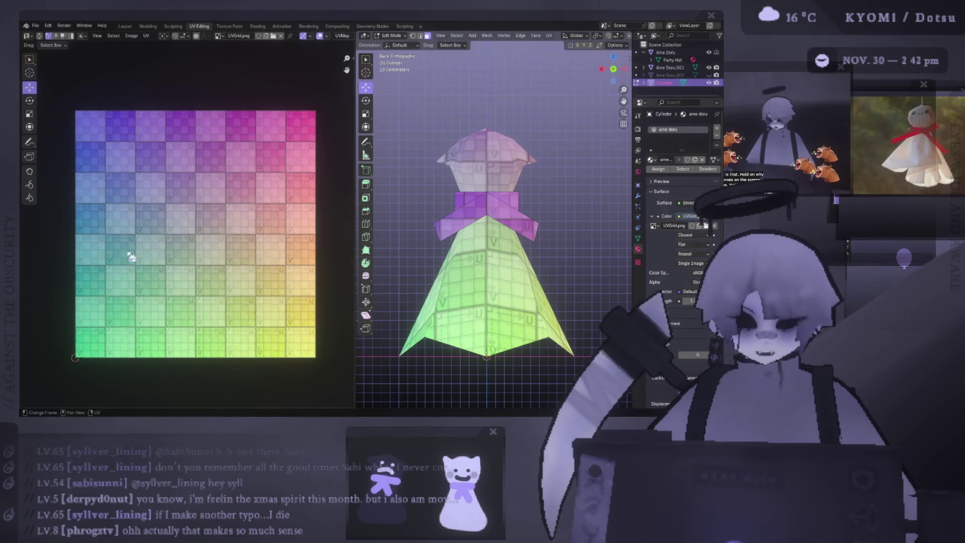
scroll(158, 242, up, 3)
scroll(174, 239, up, 1)
scroll(181, 240, up, 1)
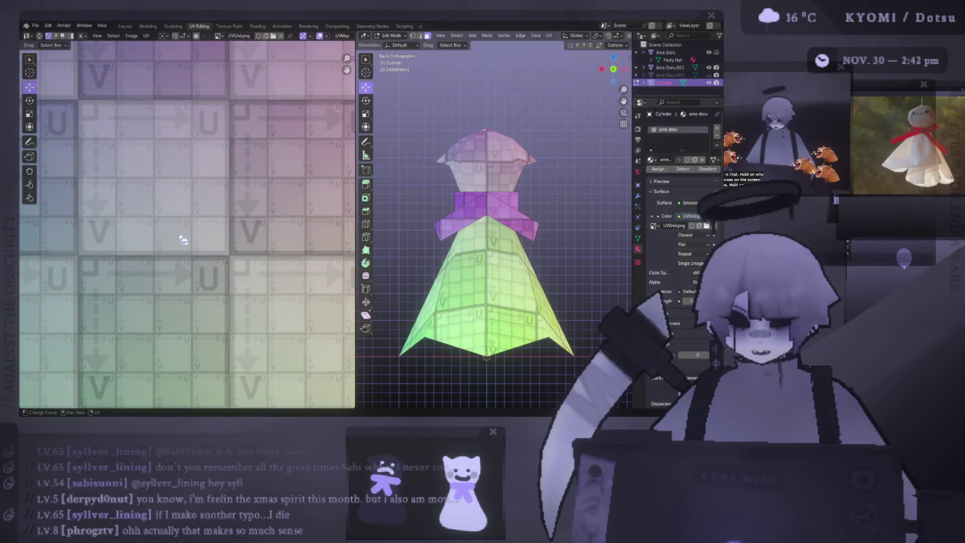
scroll(183, 240, up, 1)
scroll(182, 239, up, 2)
scroll(183, 245, down, 2)
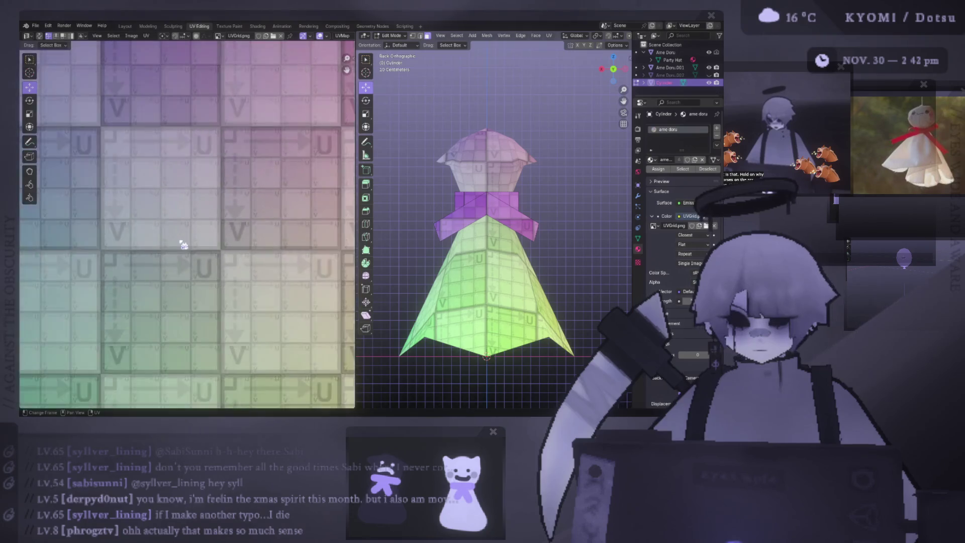
scroll(182, 245, down, 4)
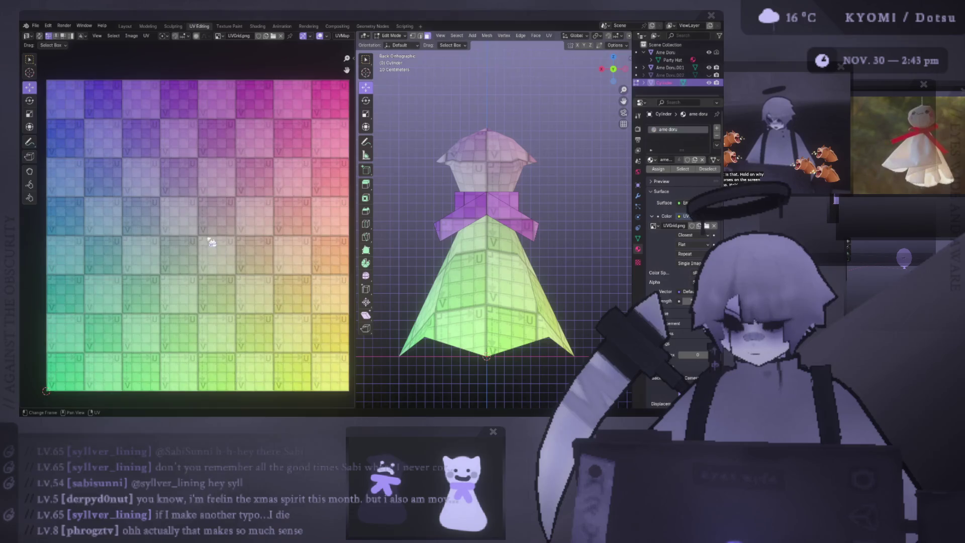
scroll(212, 241, up, 5)
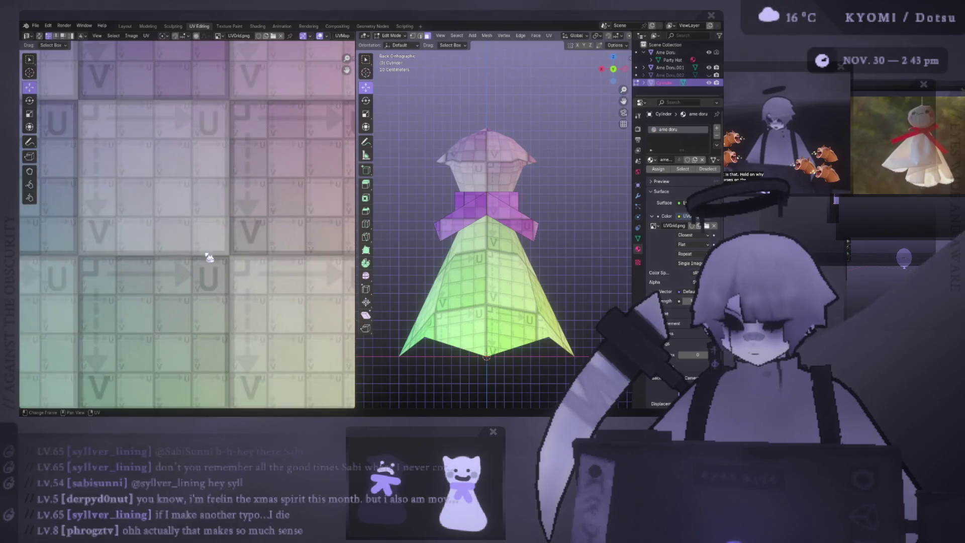
scroll(208, 258, down, 4)
scroll(208, 257, down, 3)
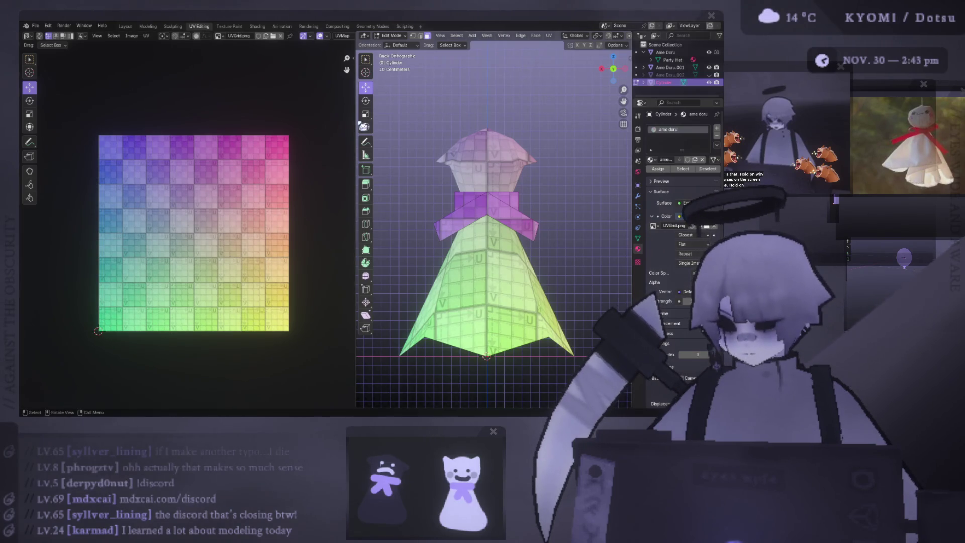
Widen the 3D viewport, orbit into perspective and select the doll's head.
drag(354, 125, 306, 130)
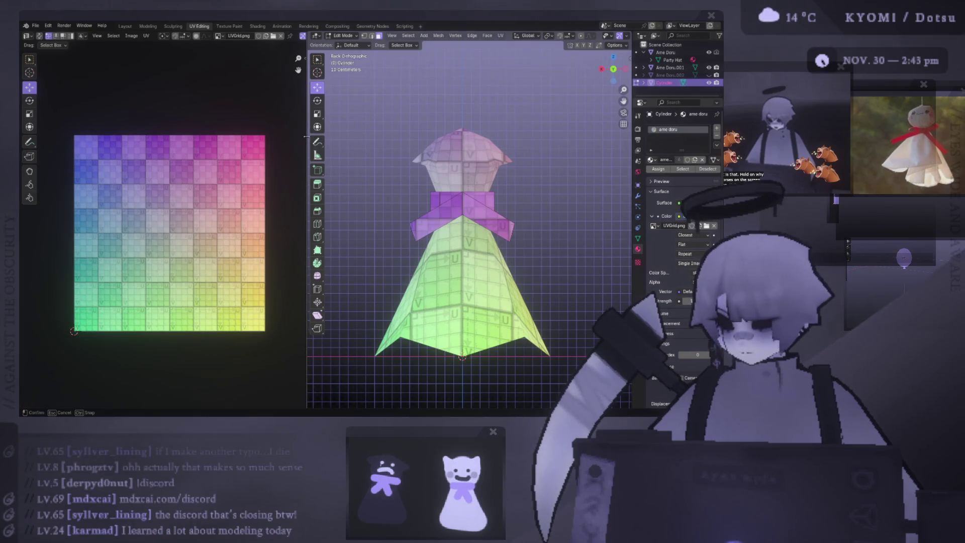
drag(304, 134, 259, 134)
middle_drag(452, 250, 392, 295)
scroll(452, 289, up, 3)
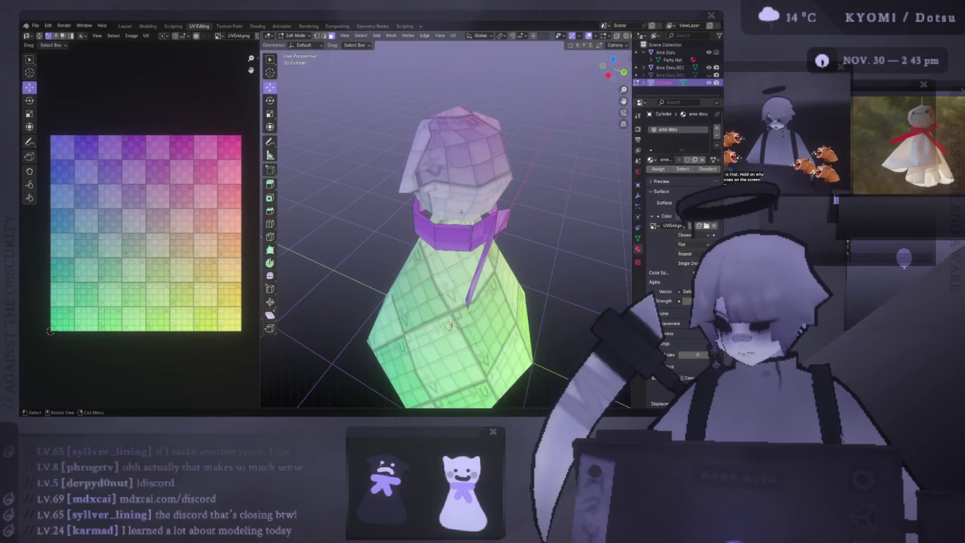
click(438, 179)
scroll(437, 300, up, 1)
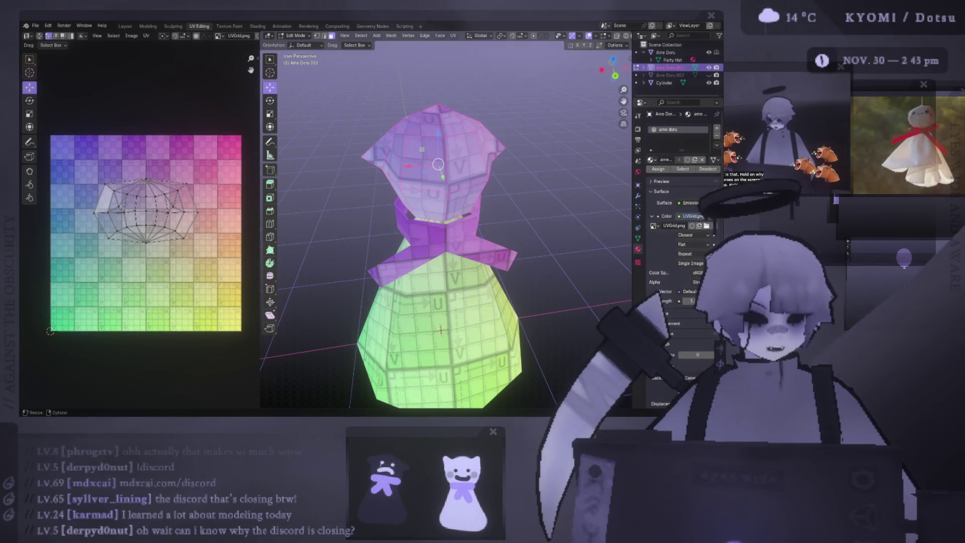
Add the Cylinder body to the selection and edit head and body together from the back view.
key(Tab)
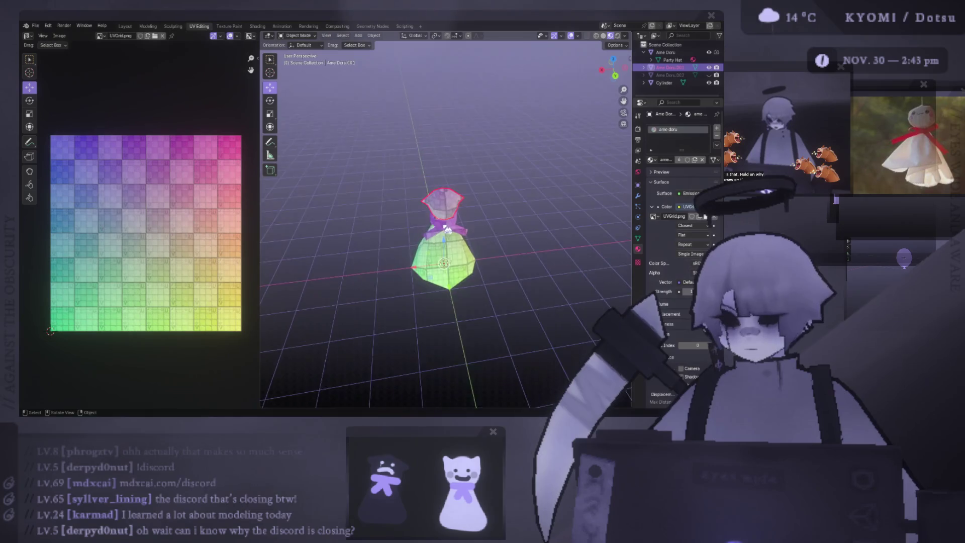
scroll(446, 227, up, 4)
scroll(430, 241, up, 4)
scroll(419, 245, up, 4)
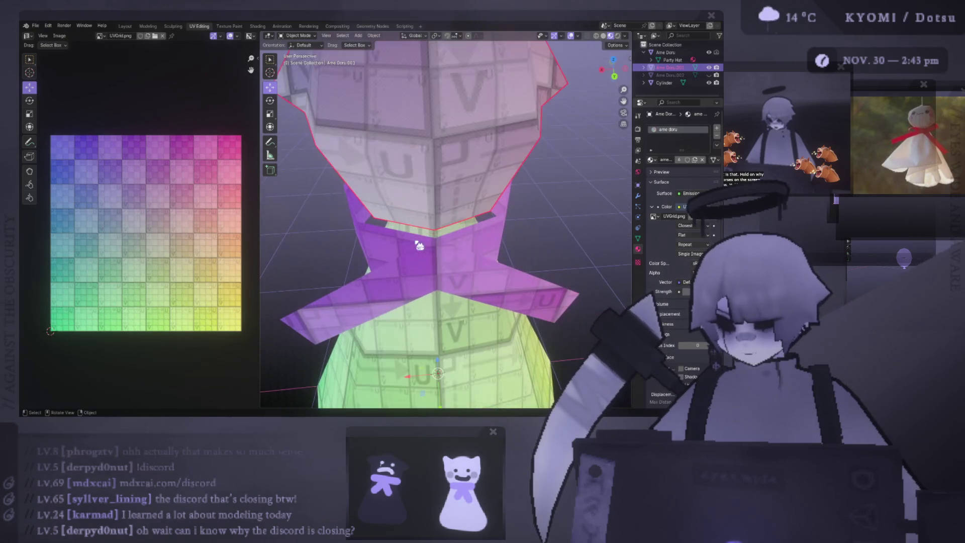
click(419, 245)
key(ctrl+KP_1)
key(Tab)
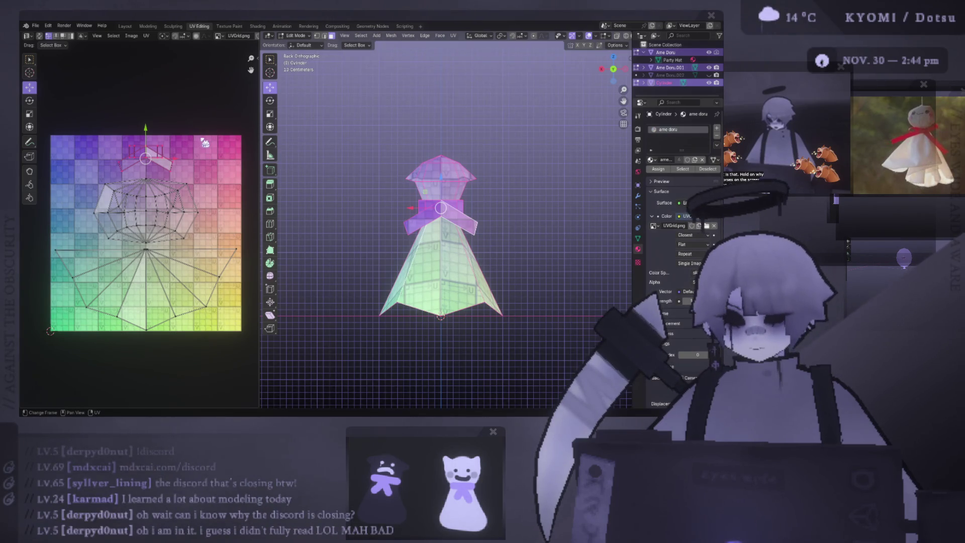
scroll(203, 143, down, 3)
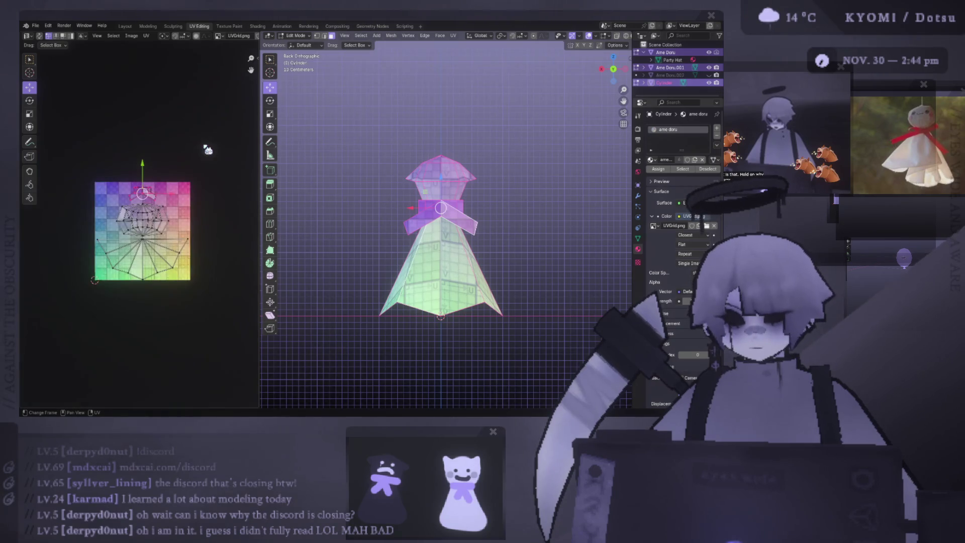
scroll(208, 148, up, 2)
scroll(208, 149, up, 2)
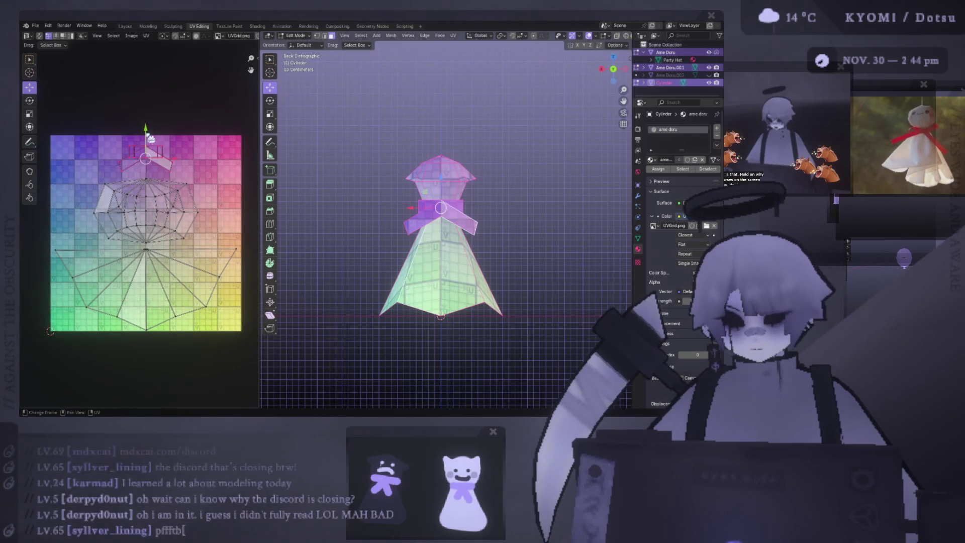
Move the web-shaped head island and the small band island so the UV islands no longer overlap.
click(166, 207)
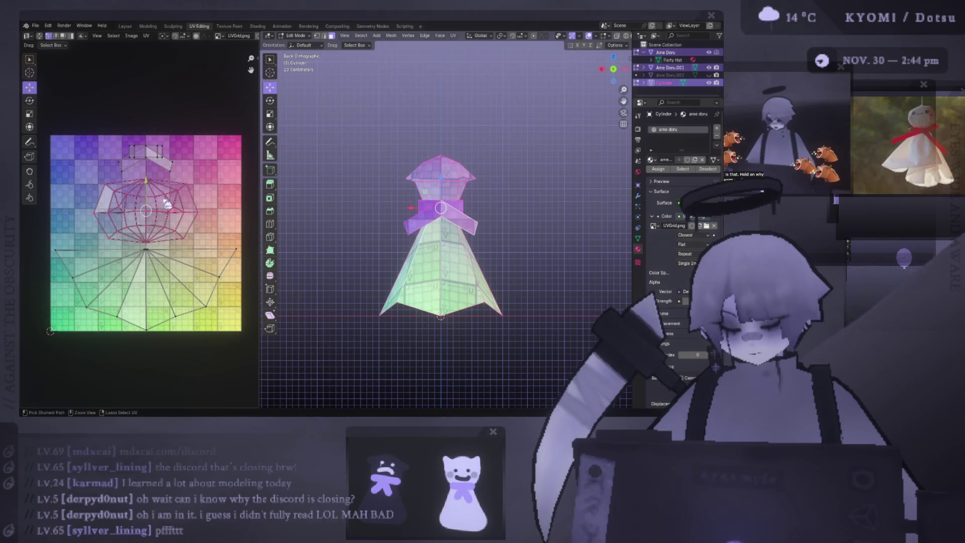
drag(167, 204, 151, 162)
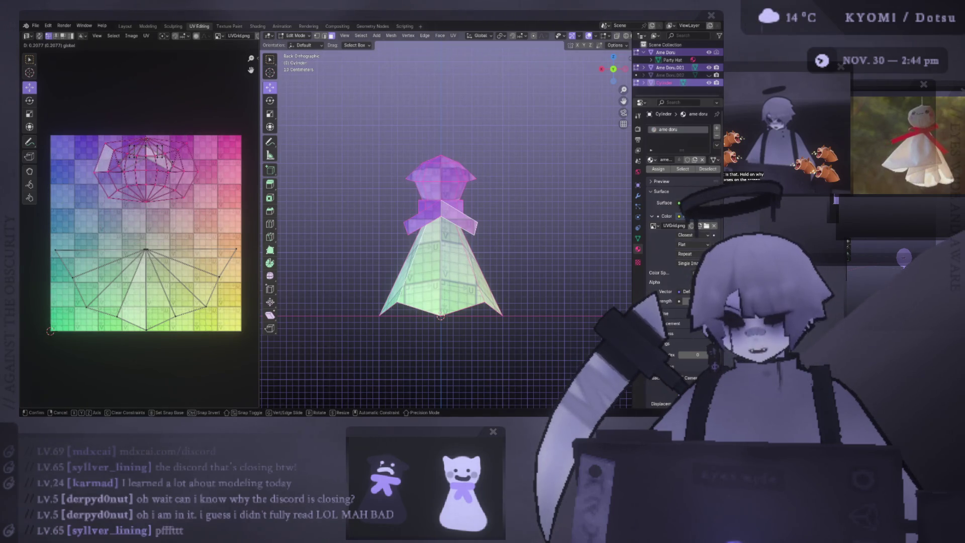
key(g)
click(144, 155)
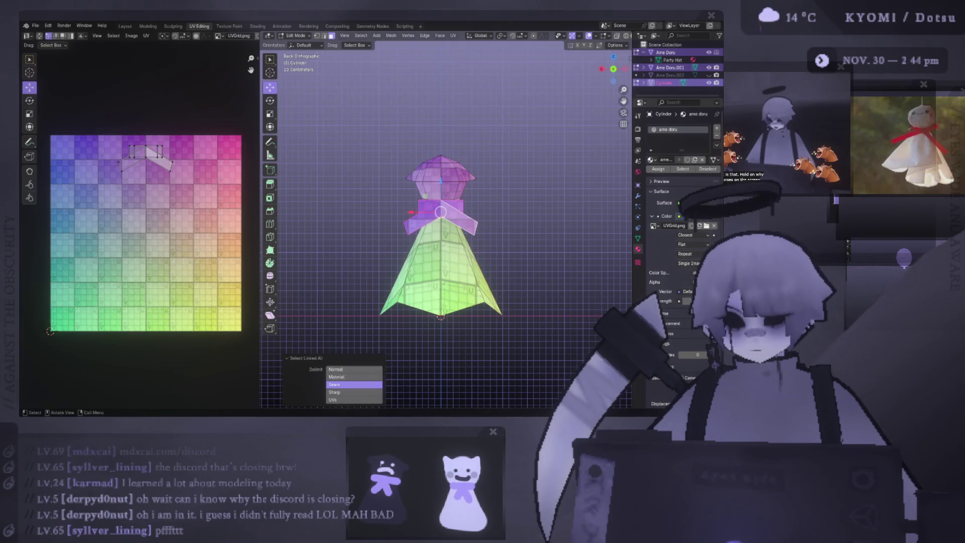
key(a)
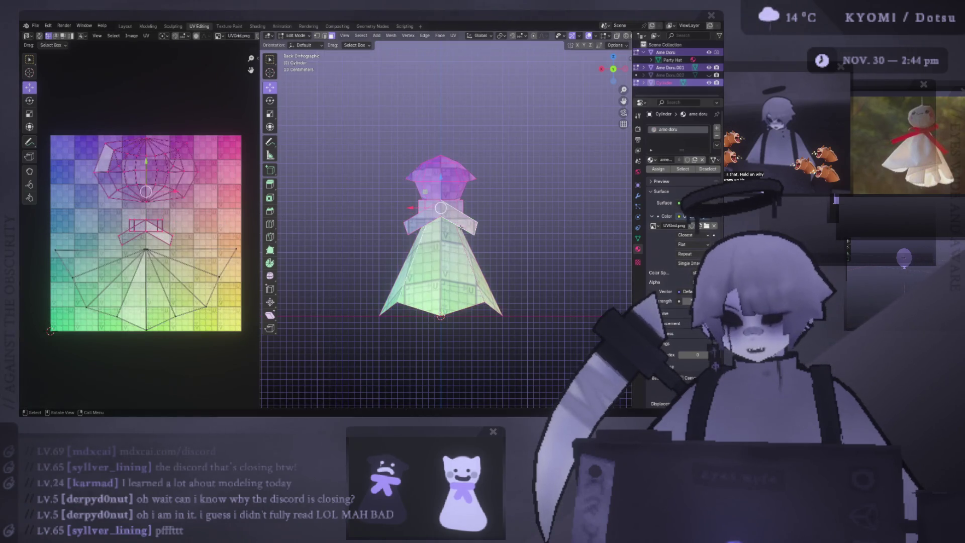
click(147, 226)
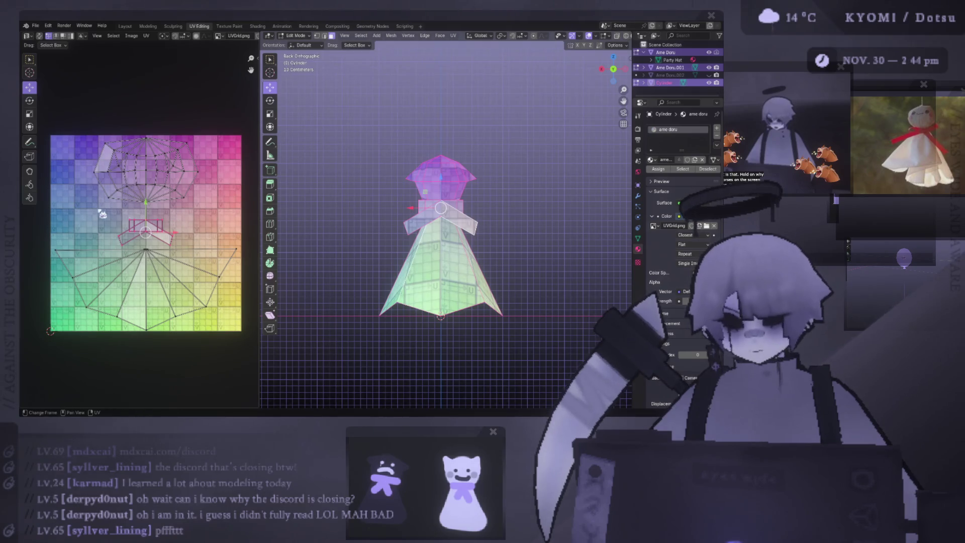
click(148, 169)
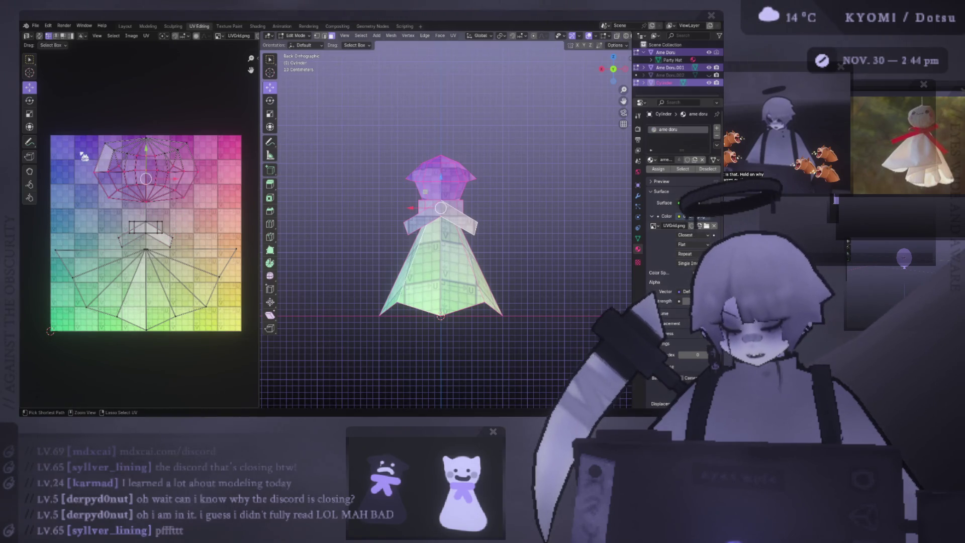
key(g)
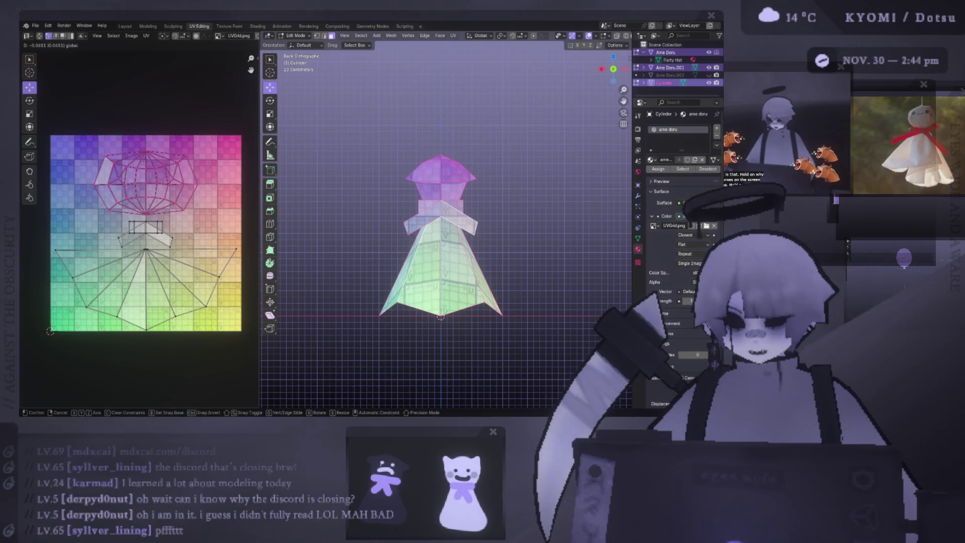
click(148, 227)
Enlarge all islands together to fill the grid, save the file and glance at the UV menu.
key(a)
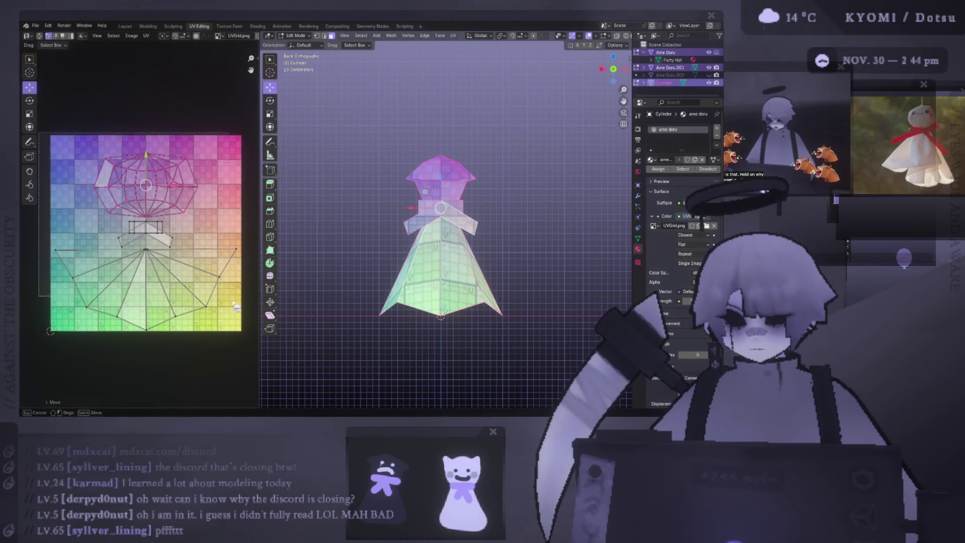
key(s)
click(258, 359)
key(ctrl+s)
scroll(188, 232, down, 1)
scroll(189, 232, up, 1)
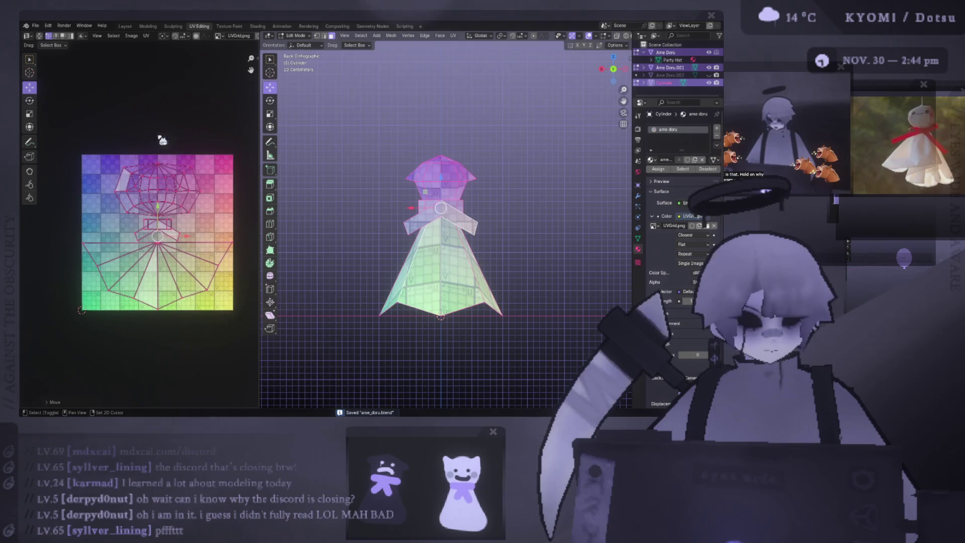
click(147, 36)
click(179, 259)
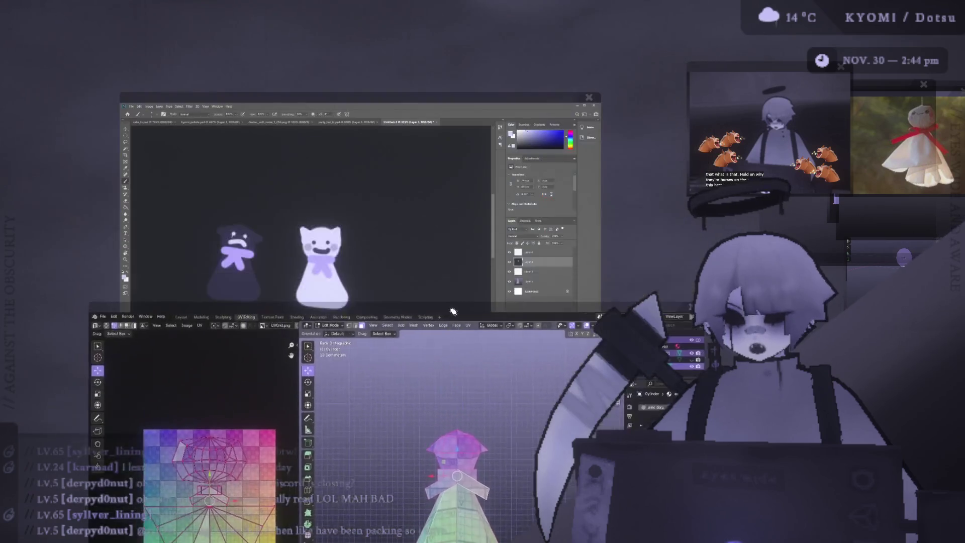
Rearrange the windows to bring Photoshop in front of Blender.
drag(433, 427, 505, 169)
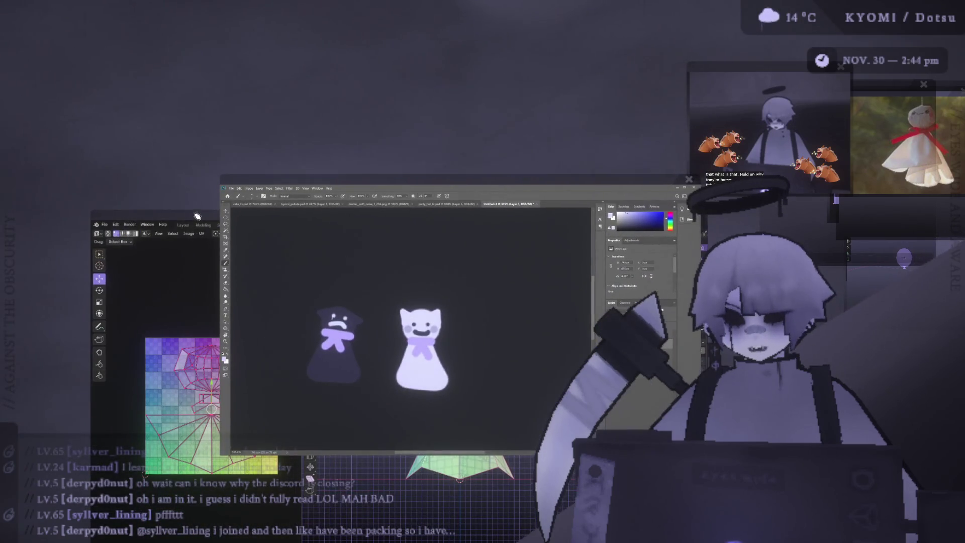
drag(309, 444, 121, 15)
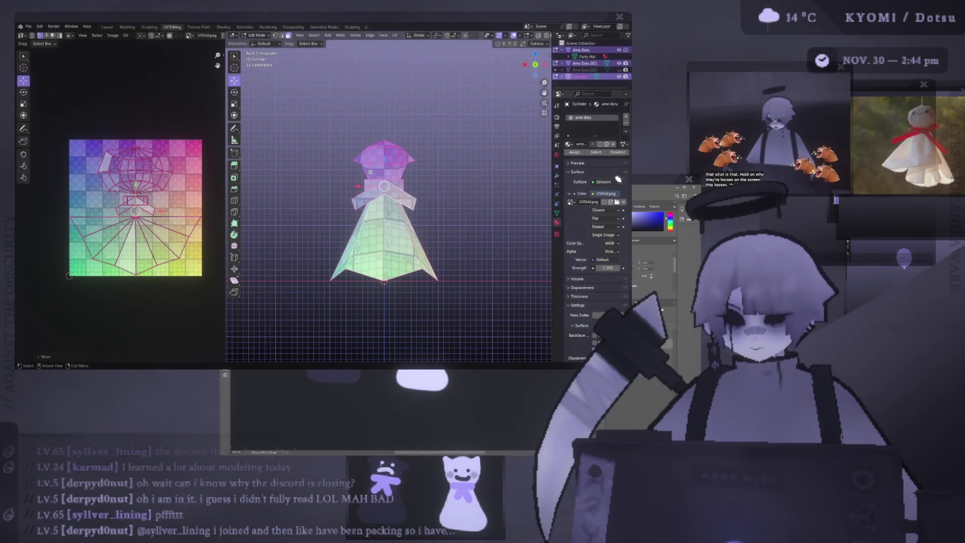
click(340, 392)
mouse_move(302, 110)
mouse_down()
mouse_move(430, 90)
mouse_move(452, 66)
mouse_up()
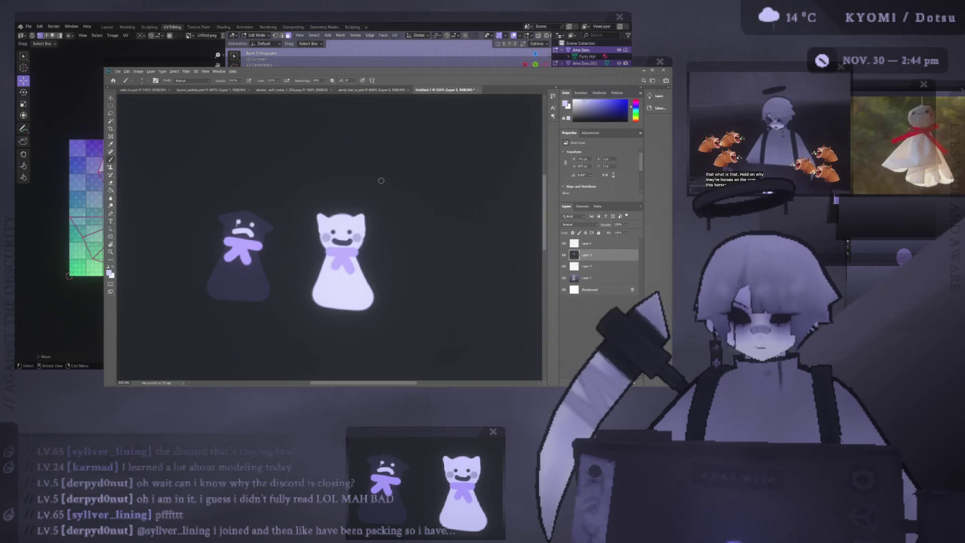
alt+scroll(378, 183, down, 1)
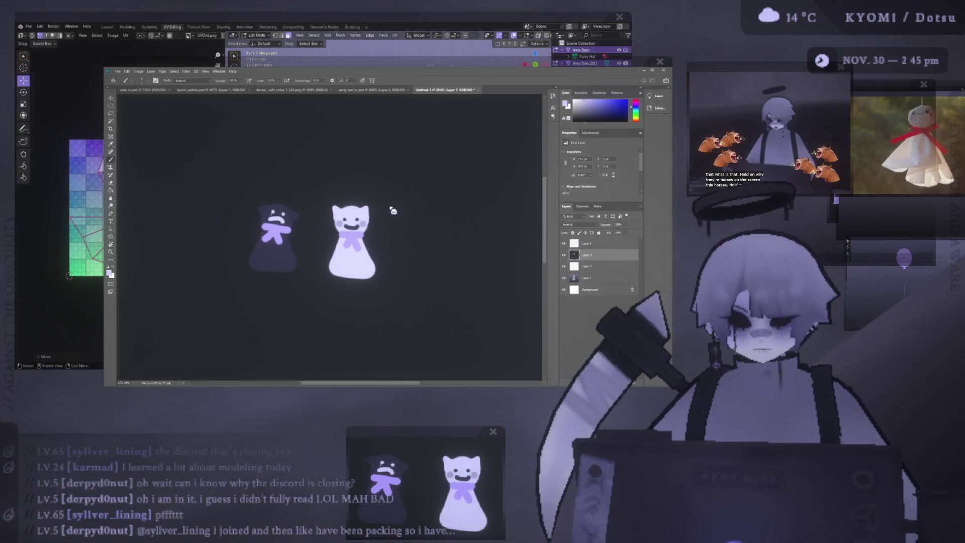
Create a new blank square Photoshop document and switch to it.
key(ctrl+n)
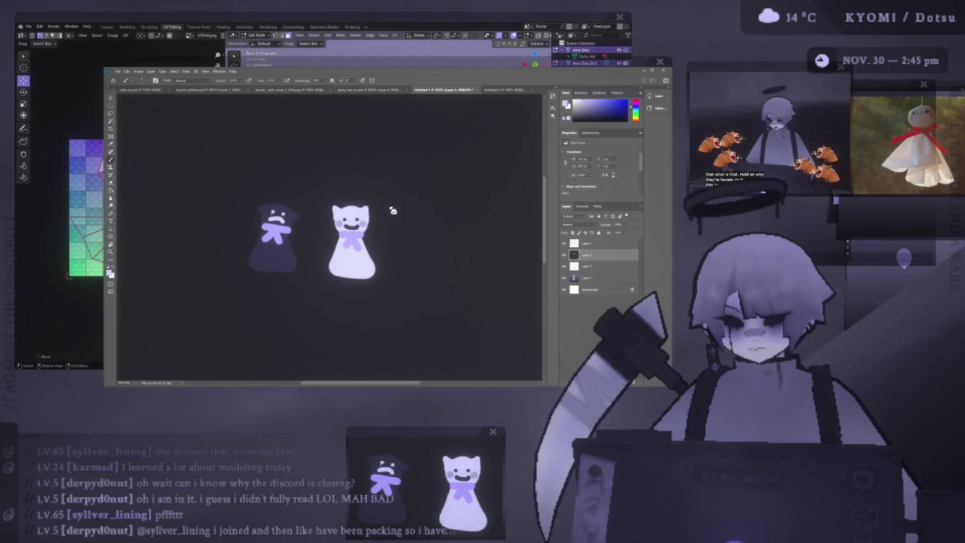
key(ctrl+Tab)
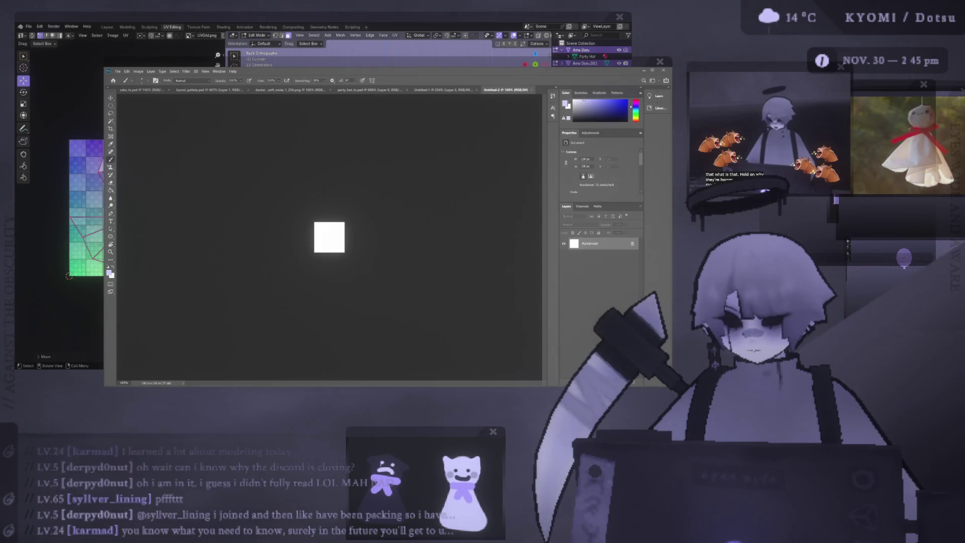
alt+scroll(330, 237, up, 2)
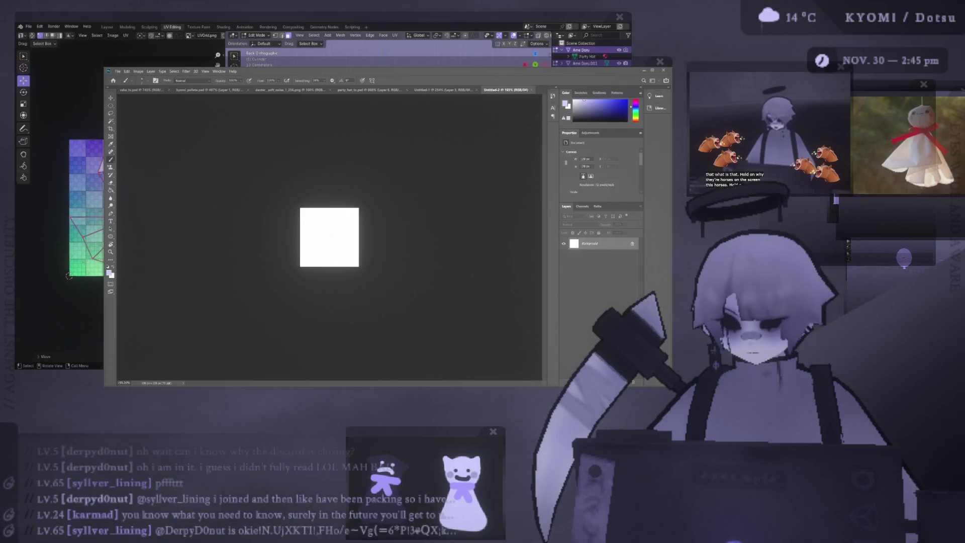
Paint-bucket the canvas lavender, then medium grey, settling on a lighter grey fill.
click(340, 235)
alt+scroll(330, 236, up, 1)
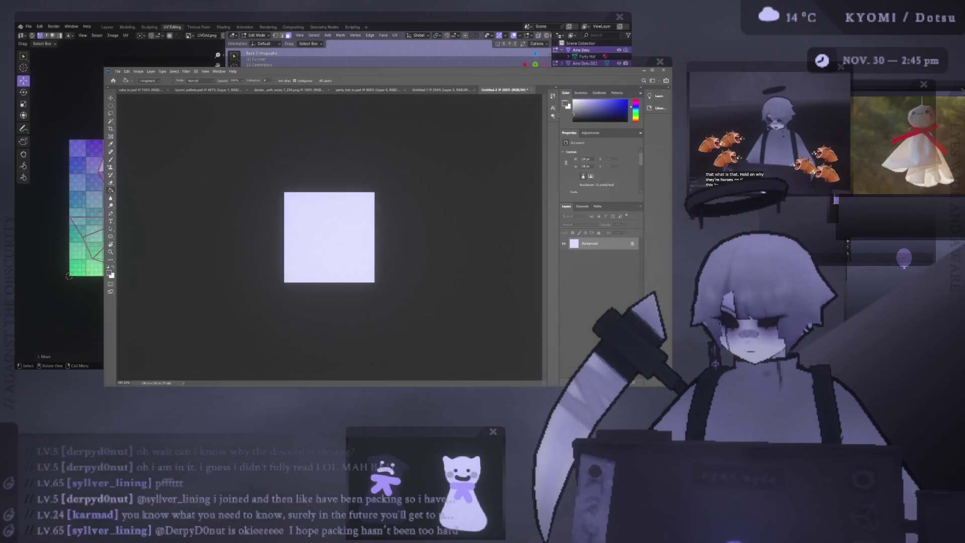
click(352, 228)
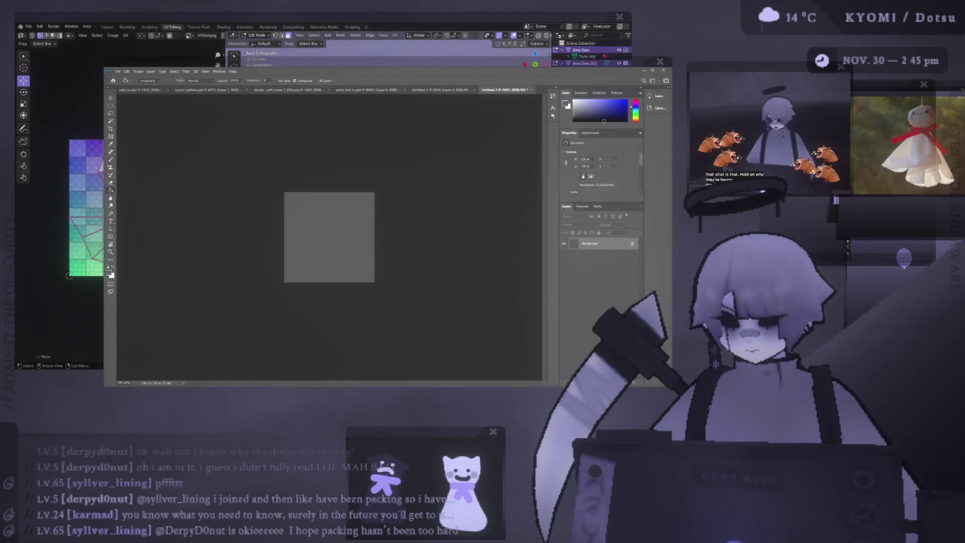
click(360, 227)
alt+scroll(360, 227, up, 1)
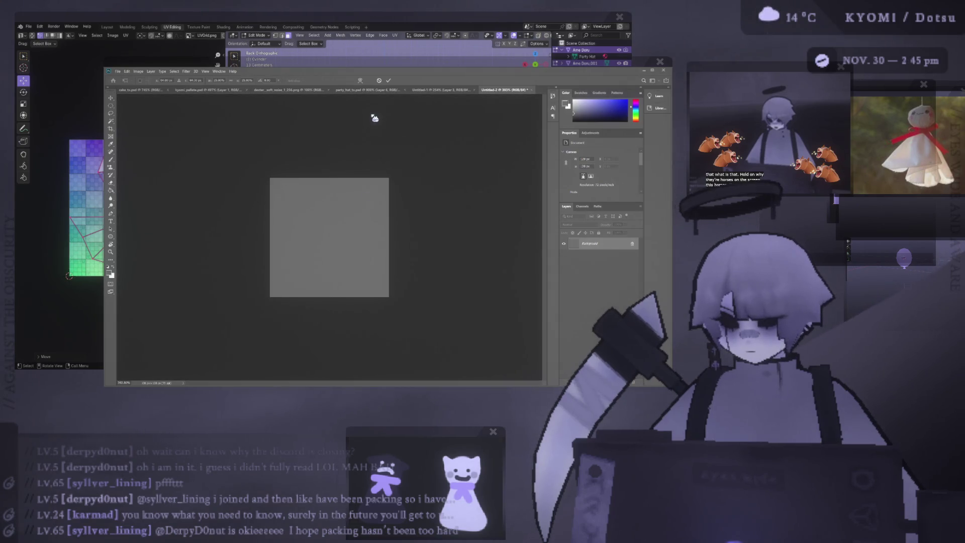
Drop the cloud-noise image onto the square canvas and commit it as its own layer.
drag(375, 115, 365, 226)
key(Return)
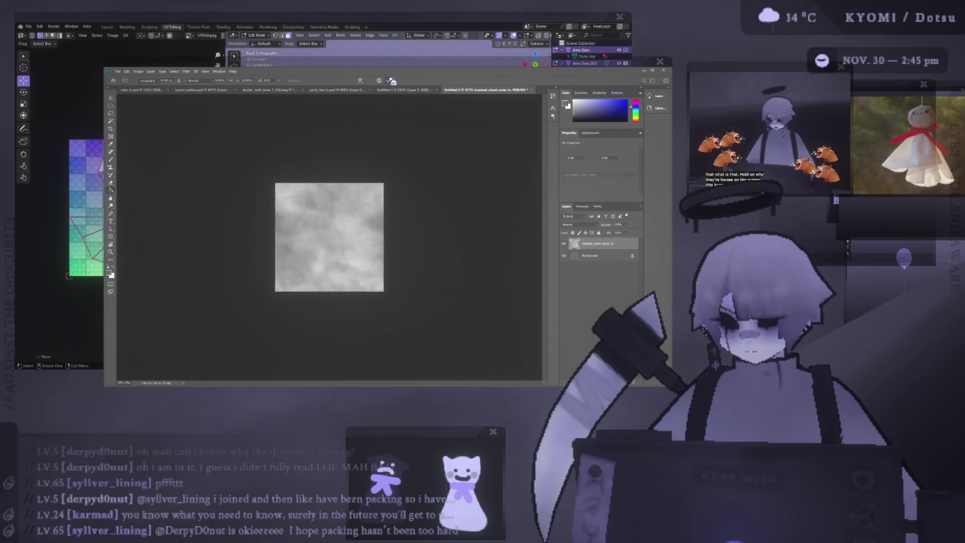
scroll(320, 232, up, 2)
scroll(321, 231, up, 1)
scroll(320, 231, up, 1)
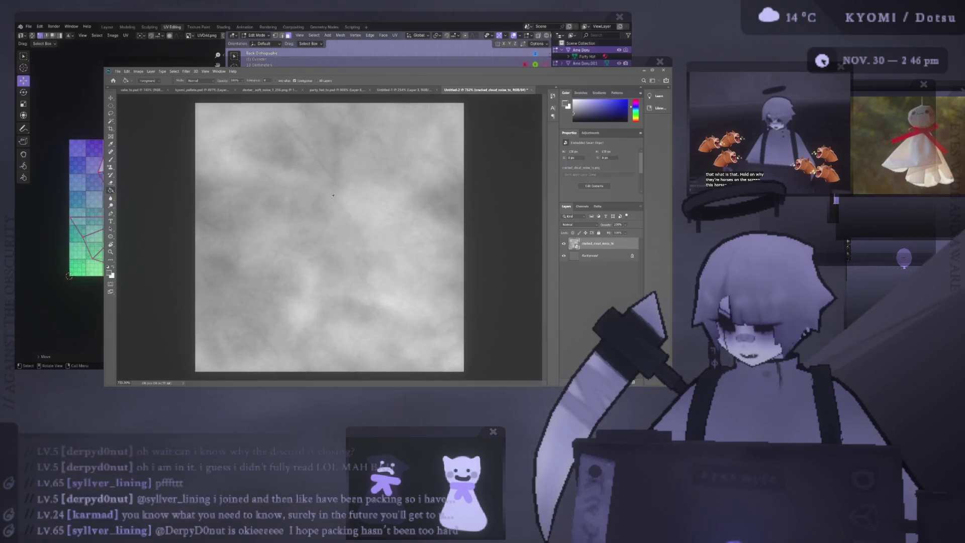
alt+scroll(382, 174, down, 1)
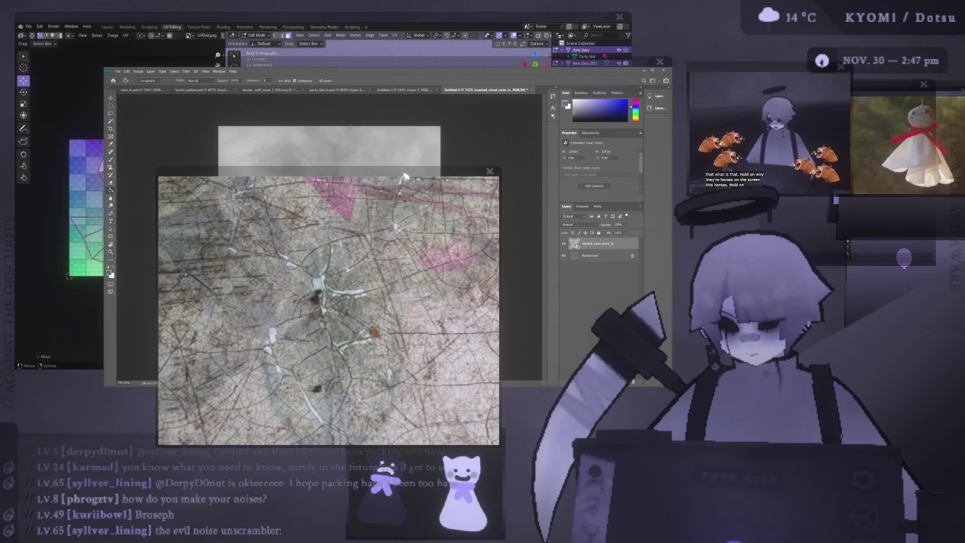
Move the cracked reference photo window up-right and shrink it beside the cloud document.
drag(410, 192, 407, 110)
scroll(368, 198, up, 3)
scroll(368, 198, up, 2)
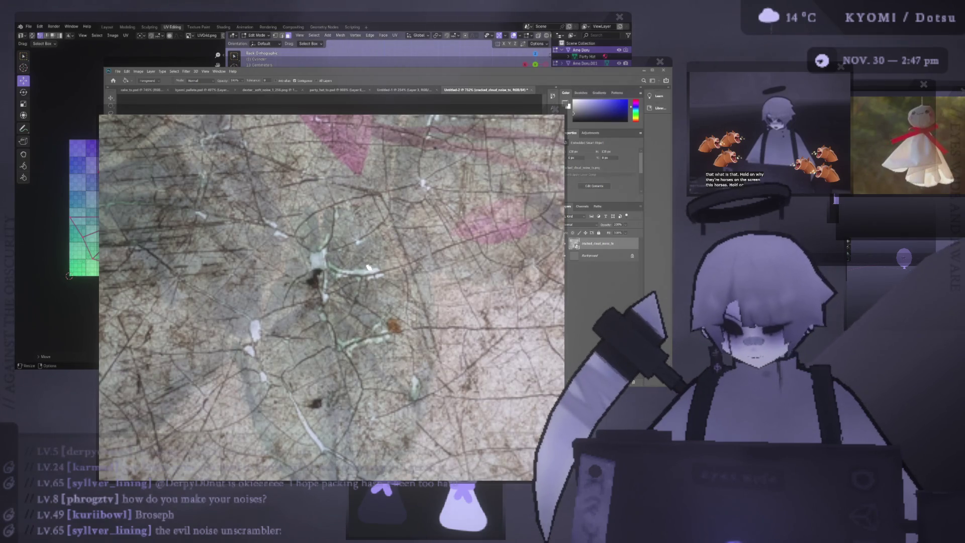
scroll(367, 268, down, 2)
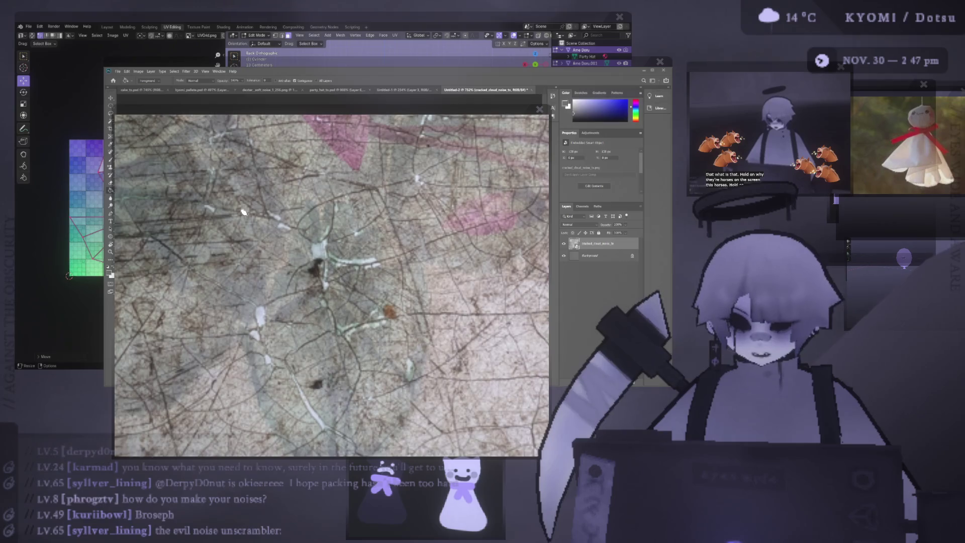
mouse_move(407, 107)
mouse_down()
mouse_move(422, 47)
mouse_move(427, 81)
mouse_up()
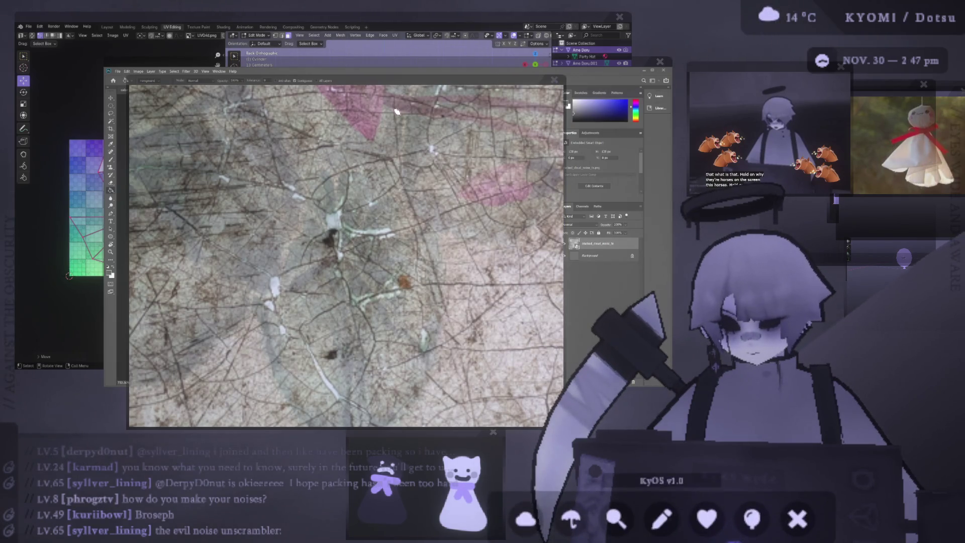
mouse_move(554, 81)
mouse_down()
mouse_move(457, 121)
mouse_move(543, 110)
mouse_up()
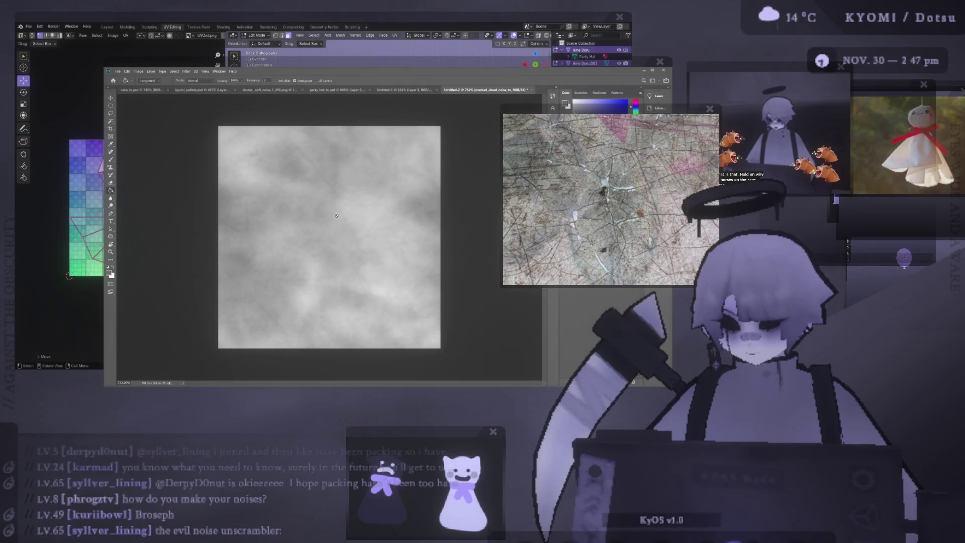
scroll(280, 212, up, 3)
scroll(331, 160, down, 1)
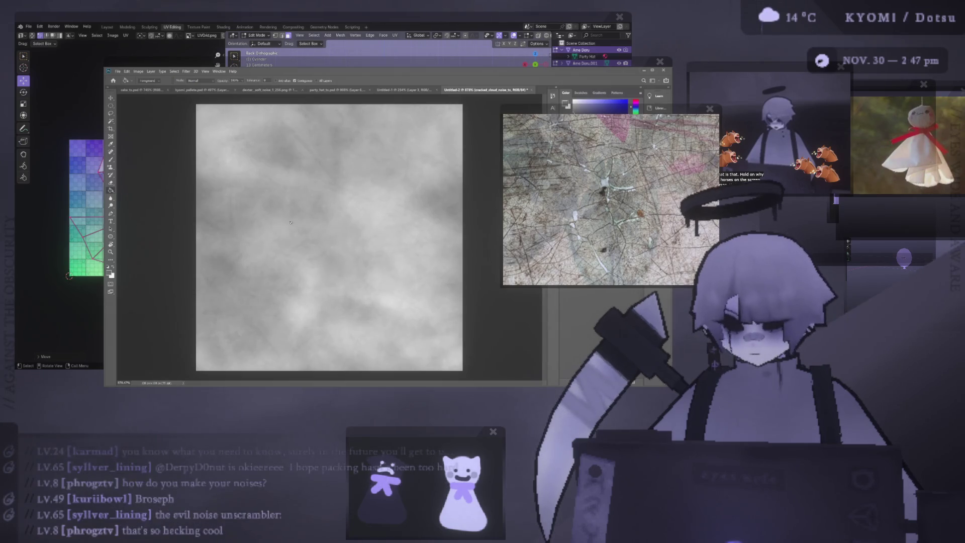
scroll(333, 176, down, 3)
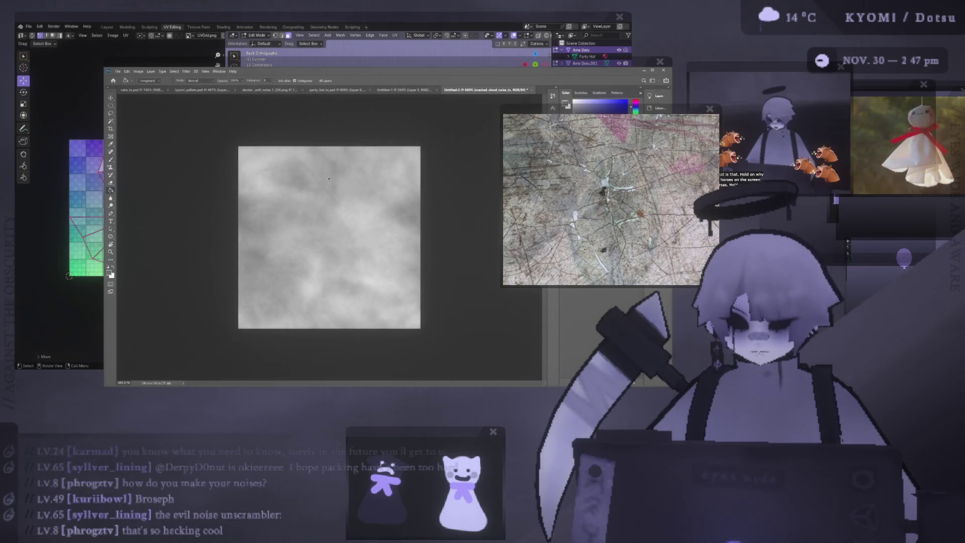
scroll(328, 180, up, 2)
scroll(324, 174, up, 2)
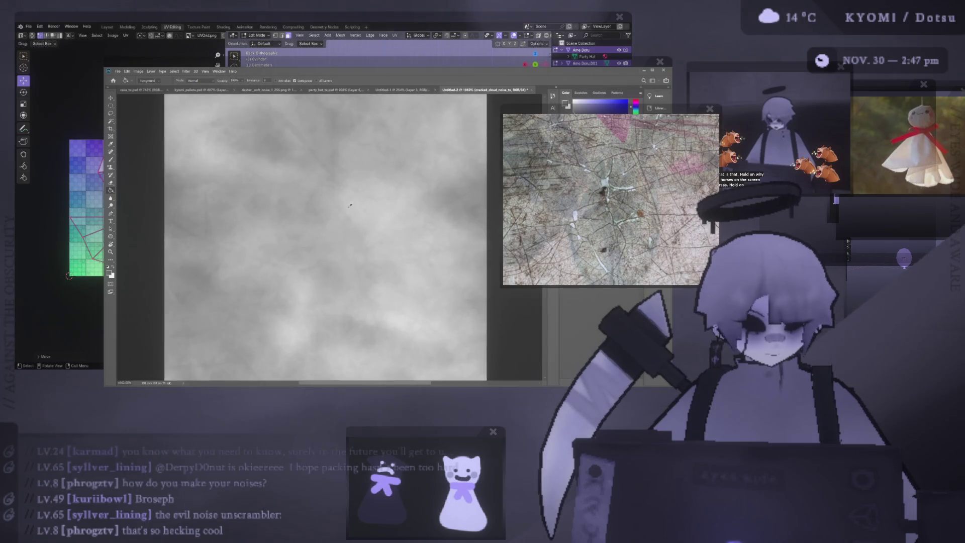
scroll(316, 166, up, 2)
scroll(313, 164, down, 1)
scroll(312, 168, down, 1)
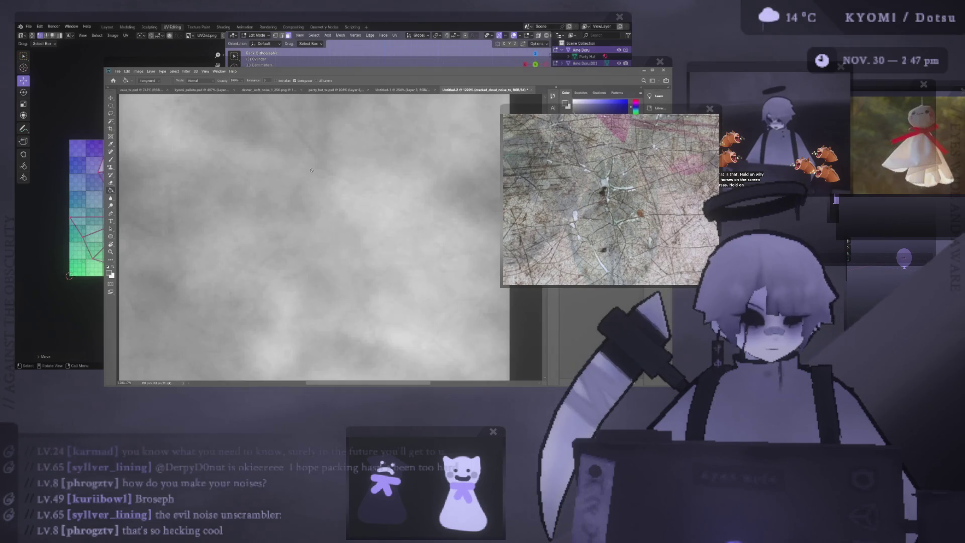
scroll(311, 171, down, 1)
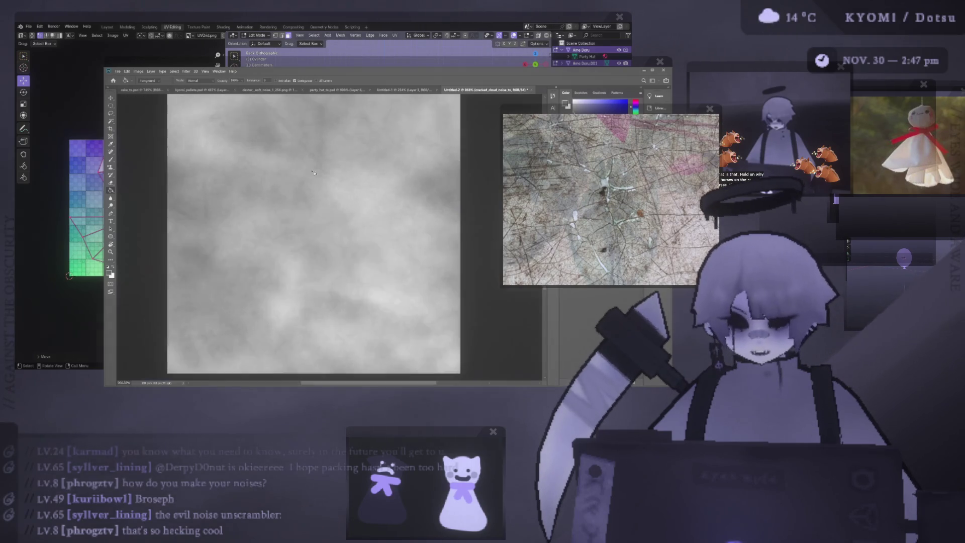
scroll(311, 170, down, 1)
scroll(311, 171, down, 1)
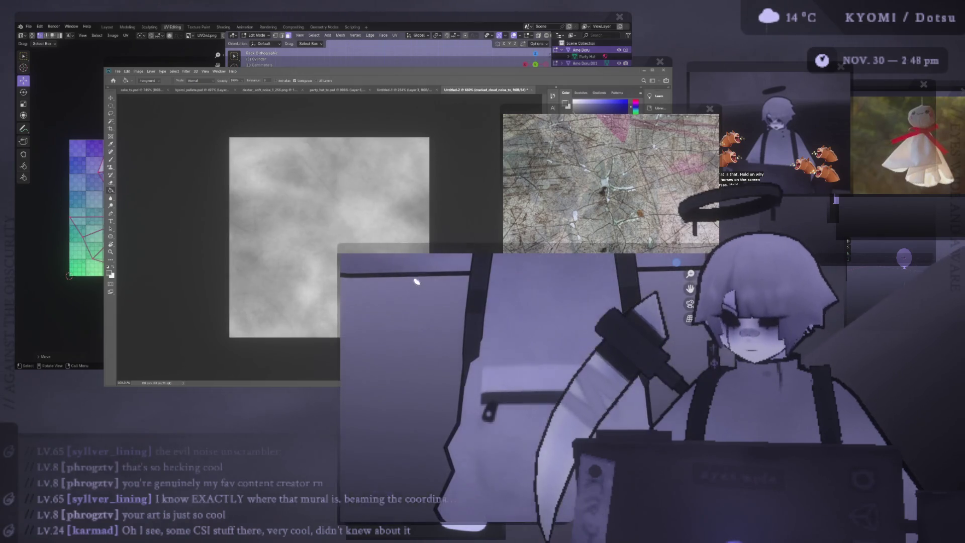
Enlarge the floating 3D preview for a look, move it aside, then close it.
drag(314, 181, 389, 52)
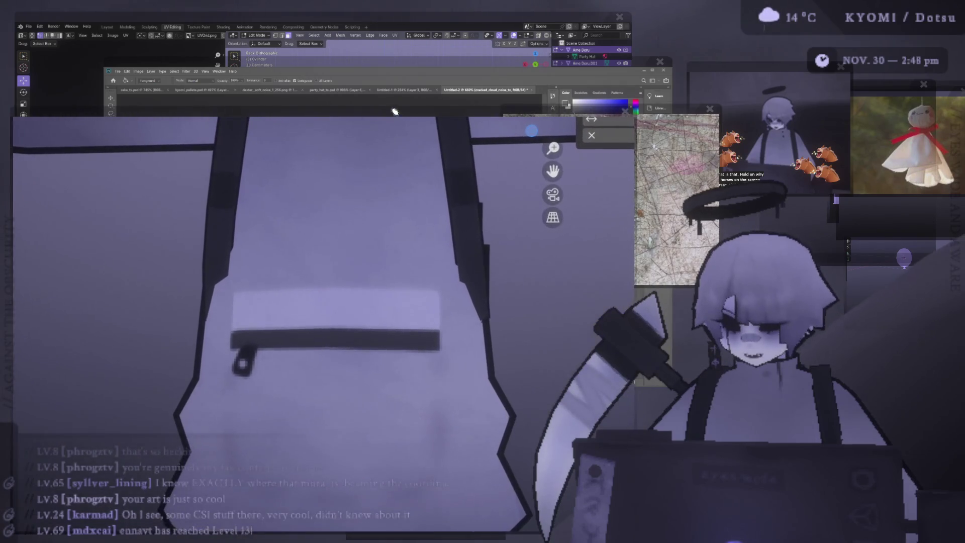
scroll(305, 140, down, 1)
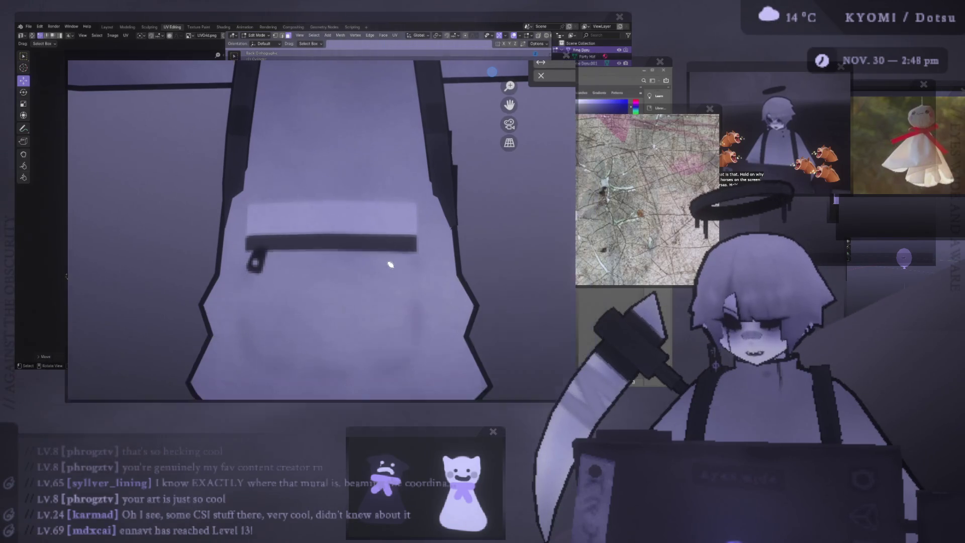
drag(352, 67, 430, 153)
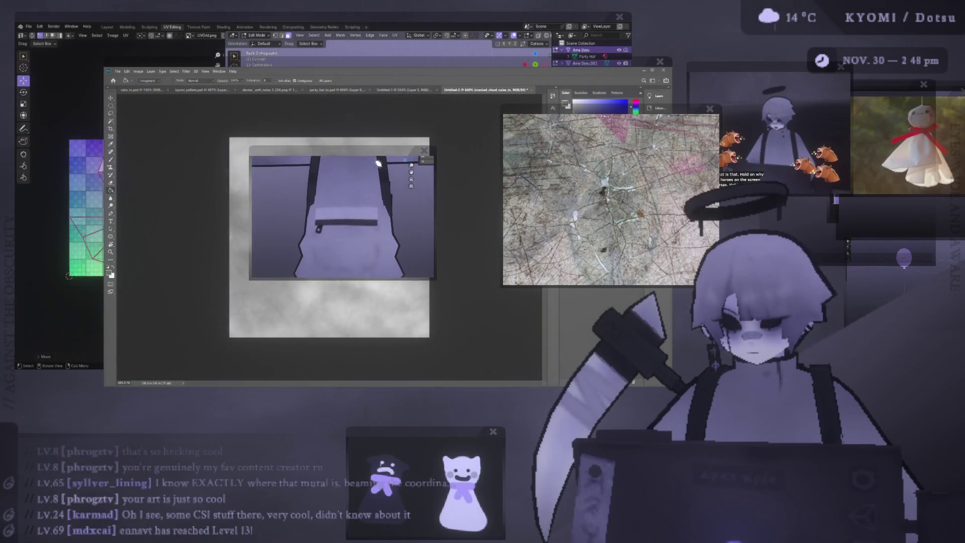
click(431, 153)
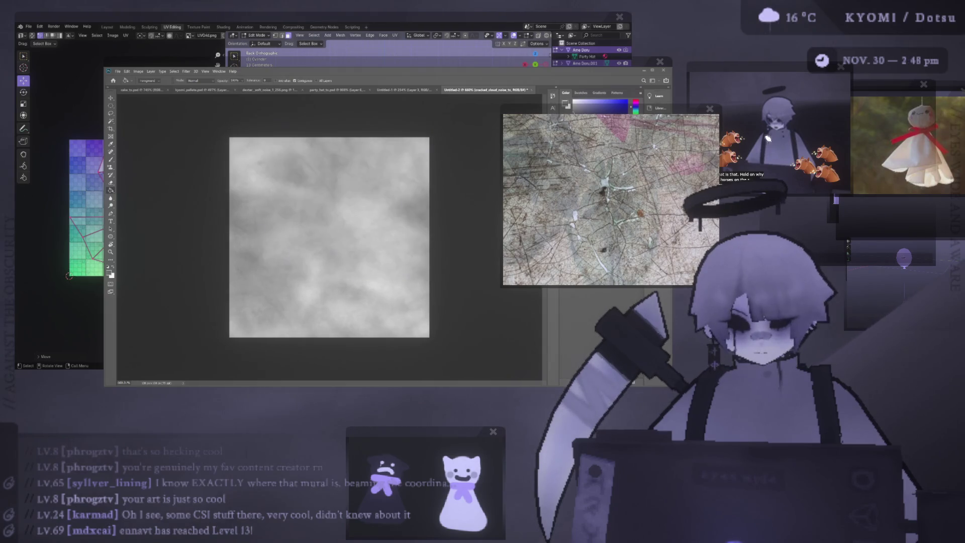
Close the cracked reference photo and shift Photoshop right to reveal Blender's UV layout.
click(710, 110)
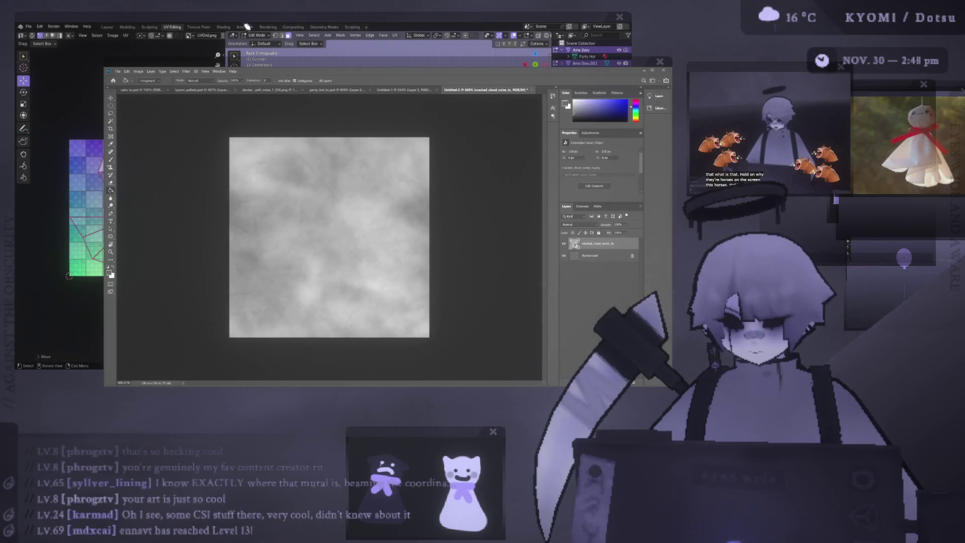
drag(459, 73, 612, 84)
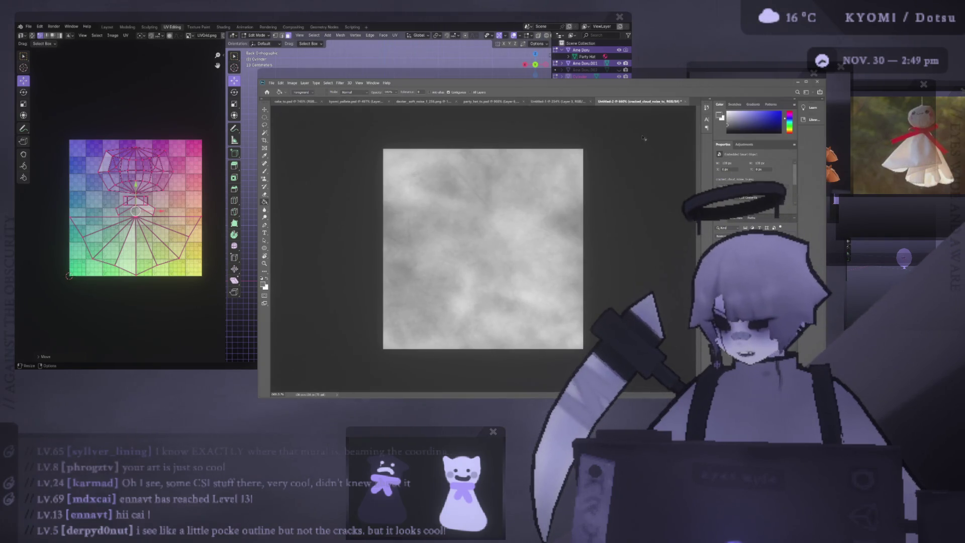
Deselect, switch to the next square document and bucket-fill it with darker periwinkle.
click(564, 103)
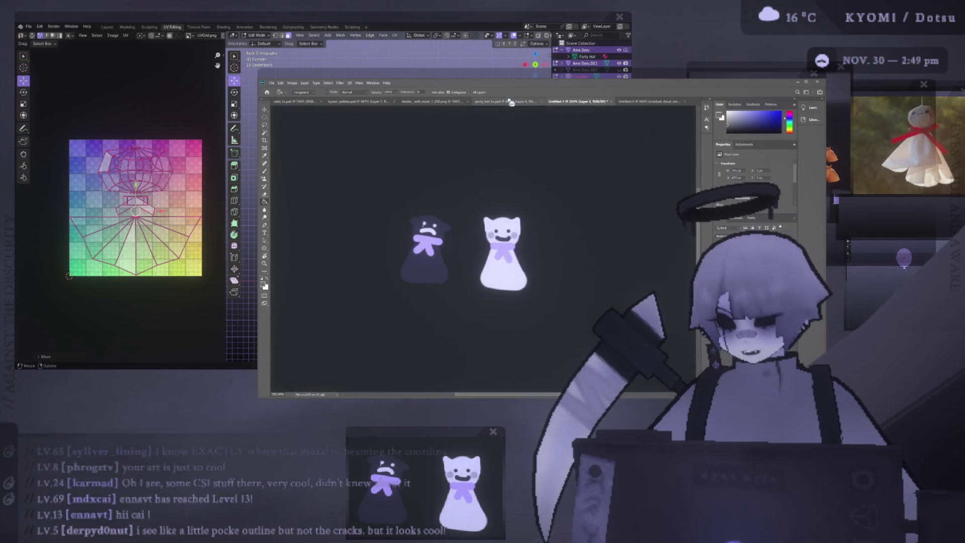
click(652, 102)
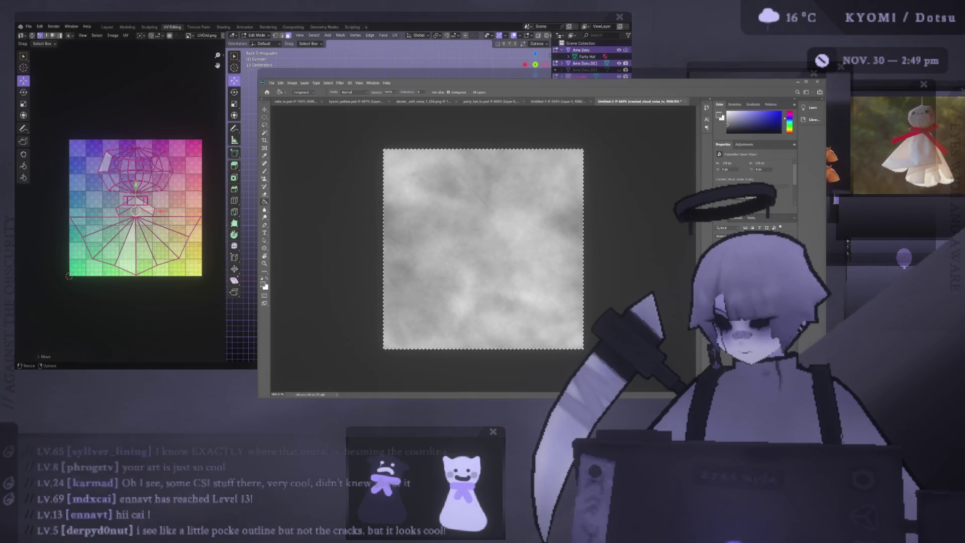
key(ctrl+d)
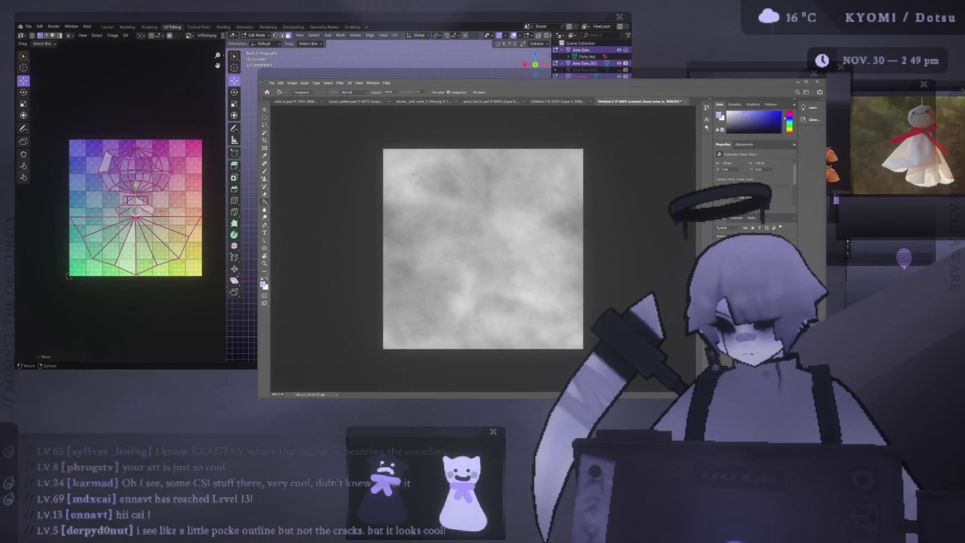
key(ctrl+Tab)
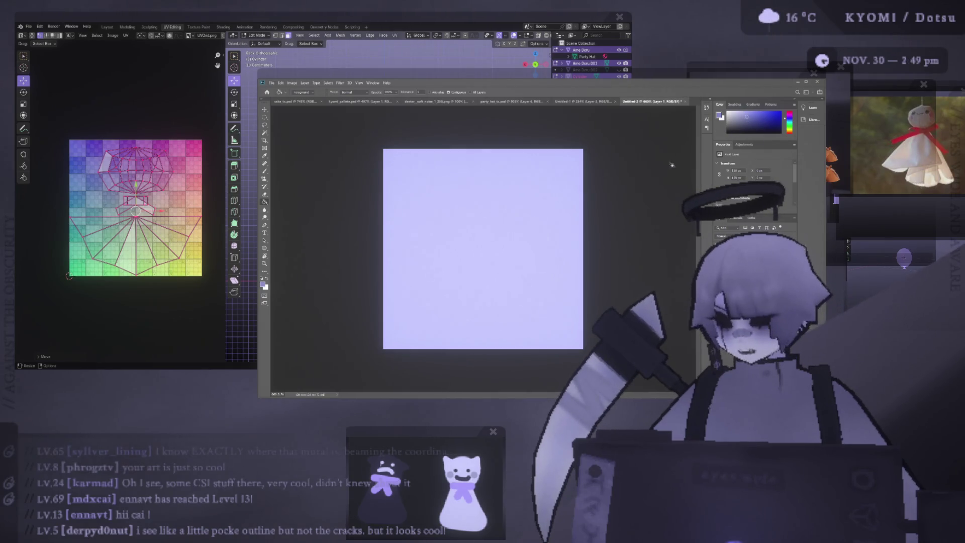
click(518, 245)
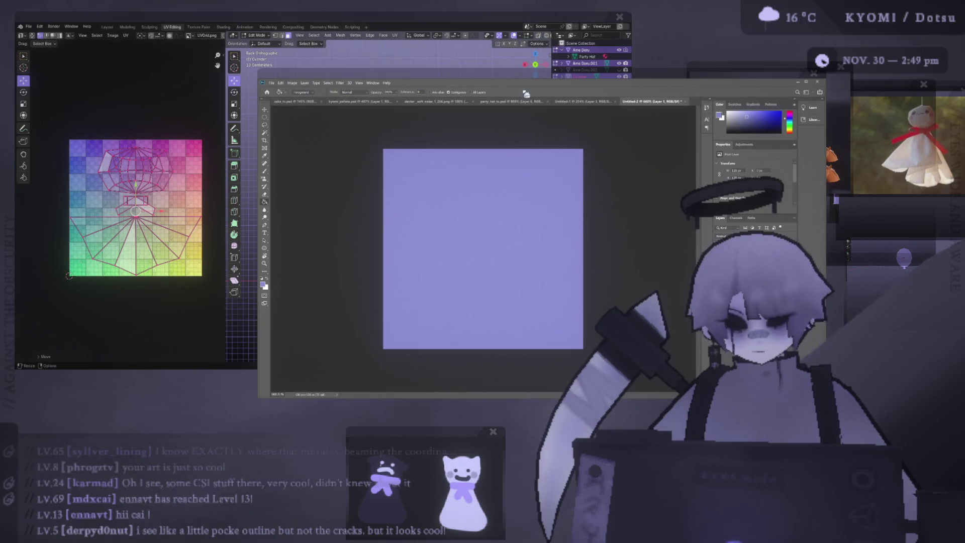
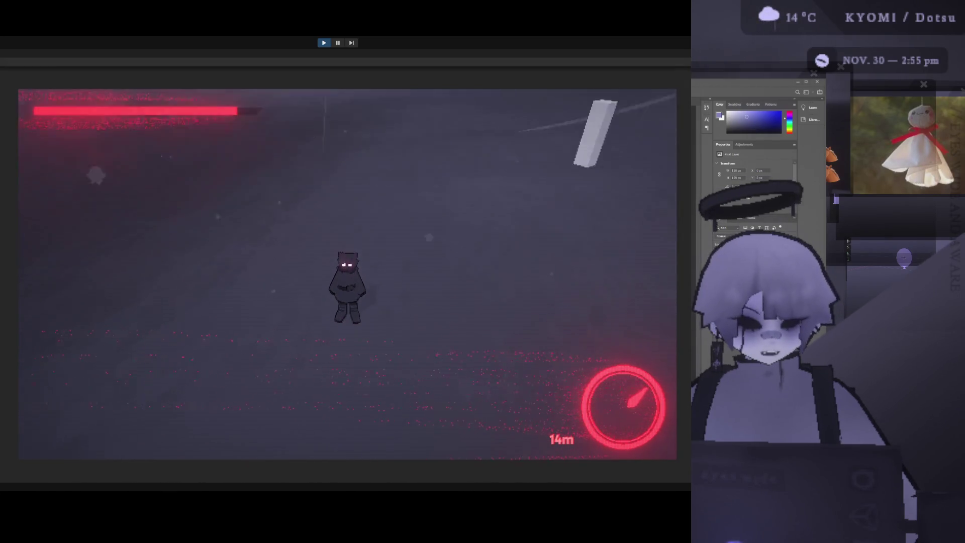
Run the Unity play-test, walk the hooded character around the foggy field, then stop Play mode.
key(ctrl+p)
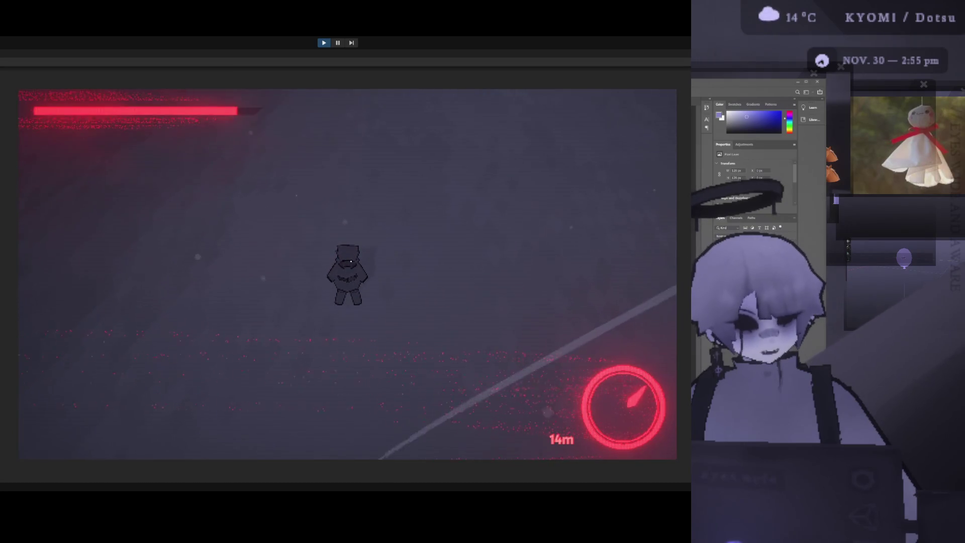
key(ctrl+p)
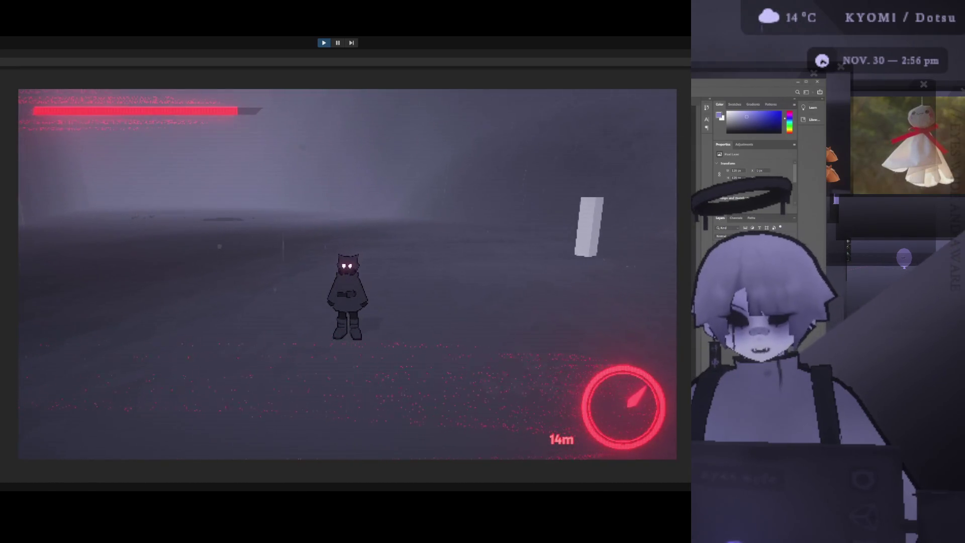
key(ctrl+p)
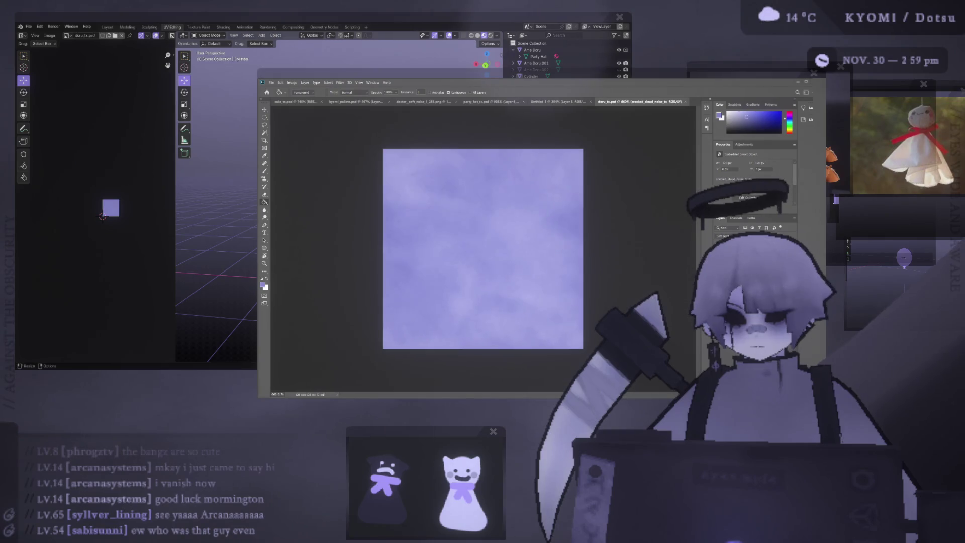
Switch to the Blender window and orbit around the cloud-textured ghost from several angles.
key(alt+Tab)
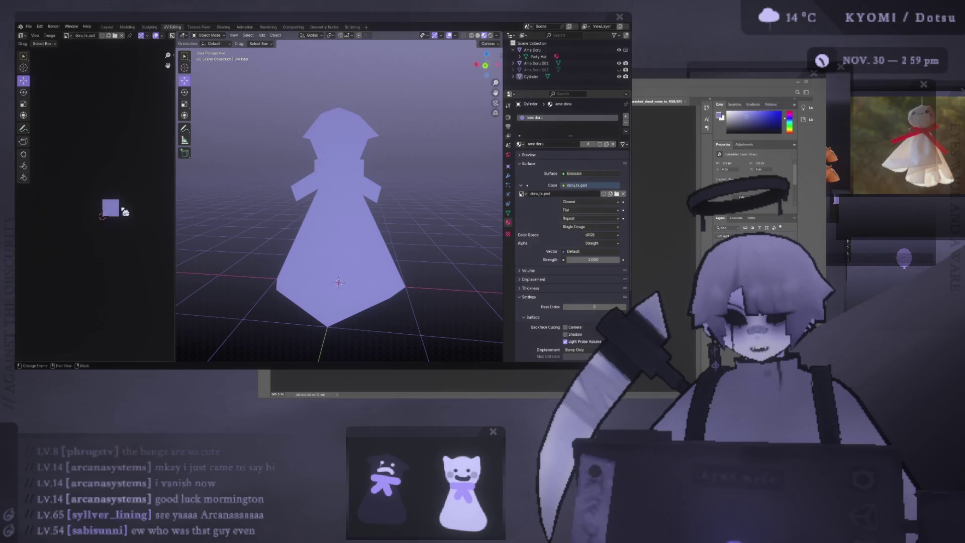
scroll(124, 207, up, 4)
drag(142, 225, 124, 218)
mouse_move(249, 204)
middle_down()
mouse_move(457, 244)
mouse_move(328, 206)
mouse_move(339, 231)
mouse_move(331, 247)
mouse_move(324, 241)
mouse_move(324, 257)
mouse_move(330, 214)
middle_up()
scroll(457, 242, up, 4)
scroll(327, 207, up, 4)
scroll(340, 231, down, 5)
scroll(321, 240, up, 3)
scroll(331, 214, down, 4)
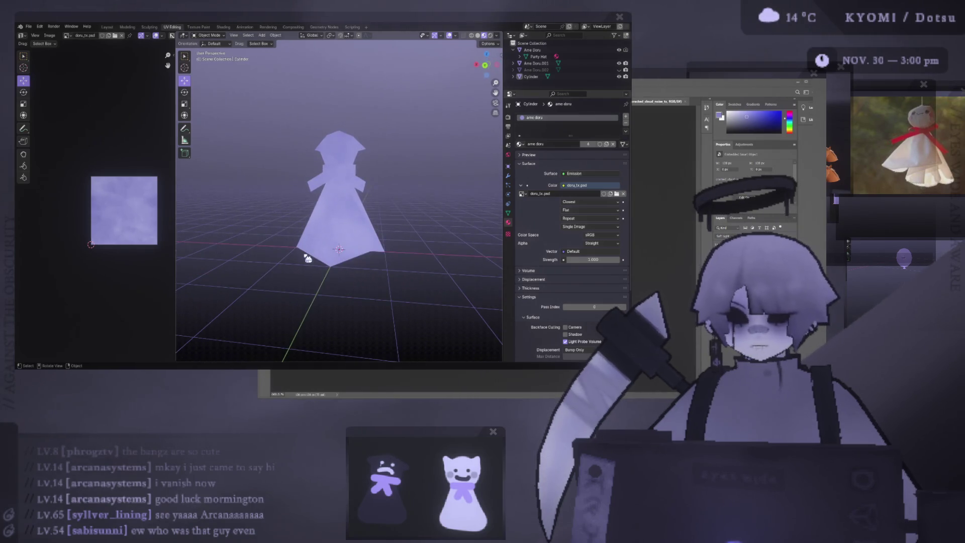
mouse_move(307, 258)
middle_down()
mouse_move(332, 249)
mouse_move(359, 211)
middle_up()
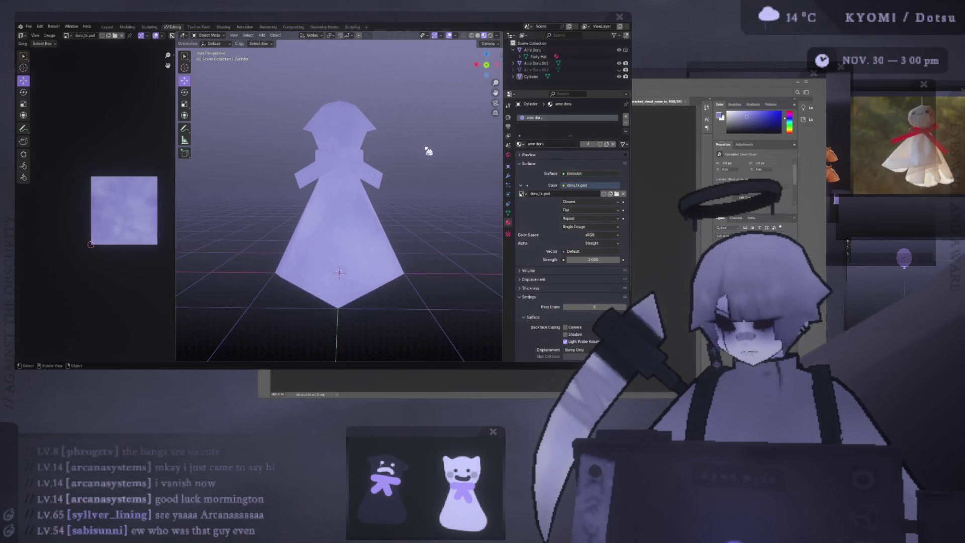
scroll(426, 158, up, 4)
scroll(427, 189, down, 1)
scroll(427, 190, down, 1)
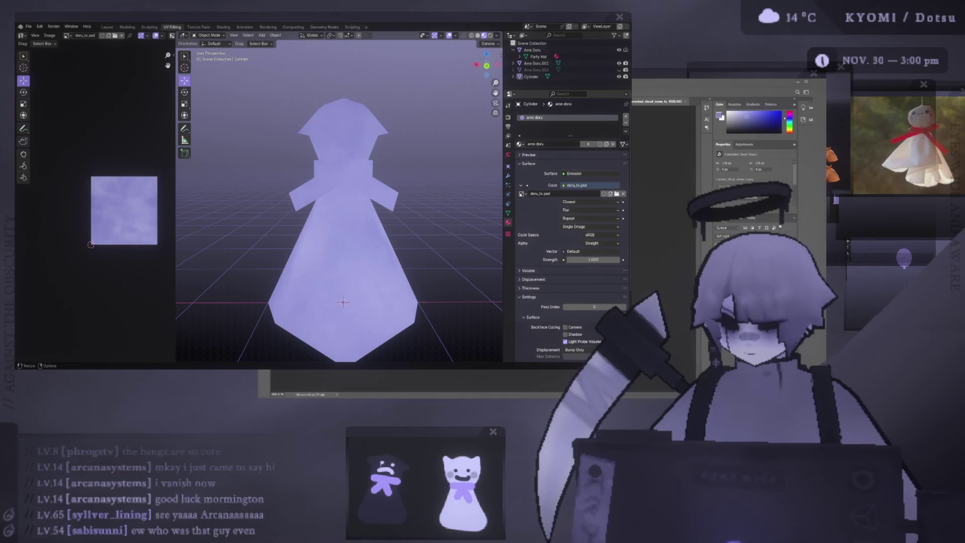
scroll(394, 253, down, 1)
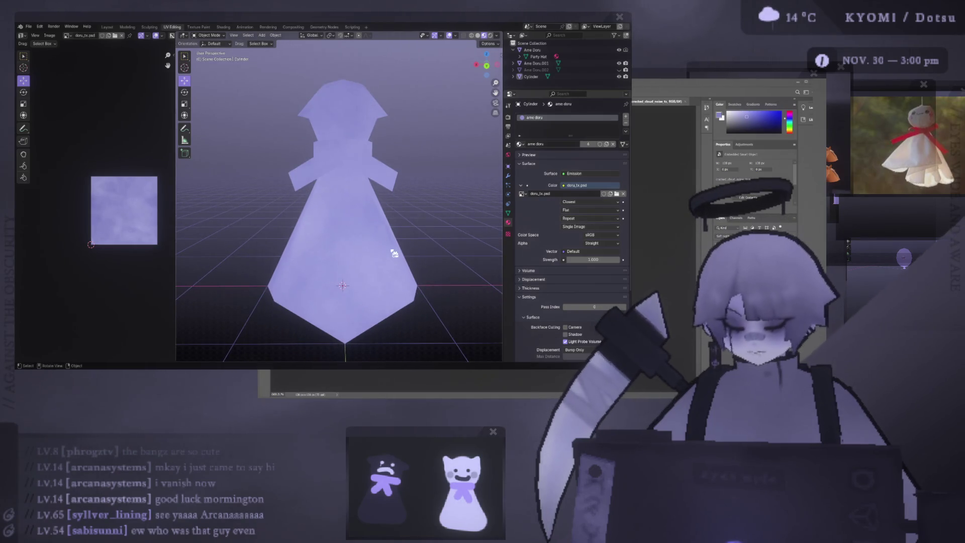
scroll(394, 253, down, 2)
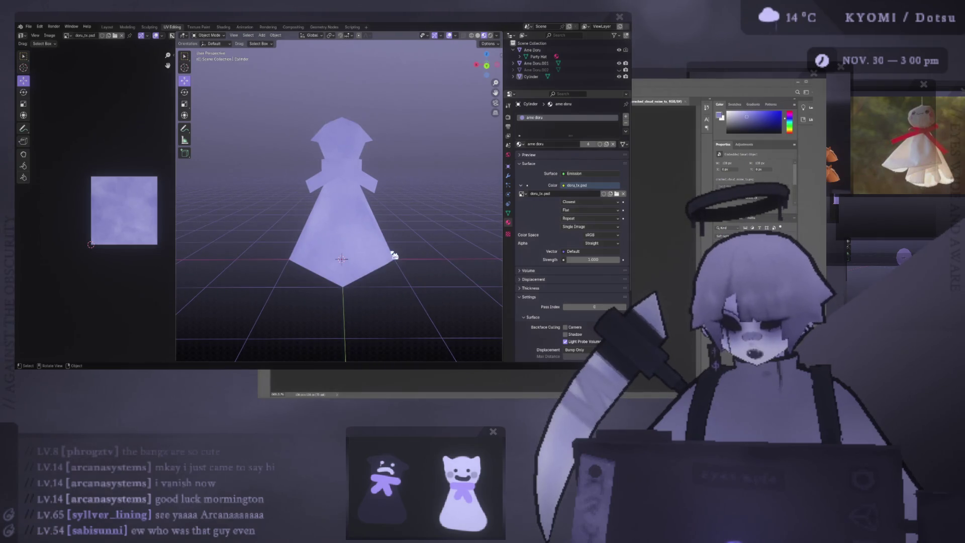
mouse_move(416, 255)
middle_down()
mouse_move(311, 256)
mouse_move(419, 261)
middle_up()
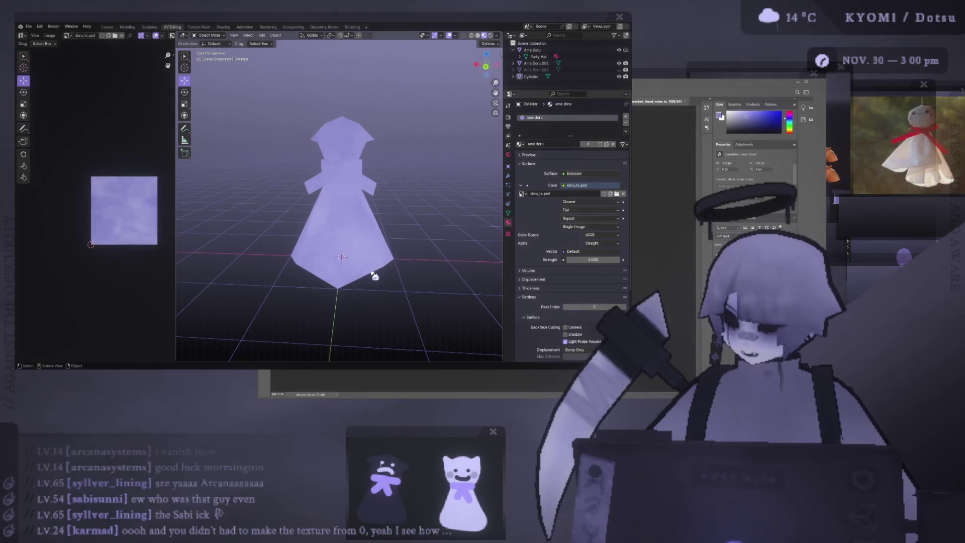
scroll(374, 275, up, 5)
middle_drag(359, 241, 324, 241)
scroll(317, 249, down, 5)
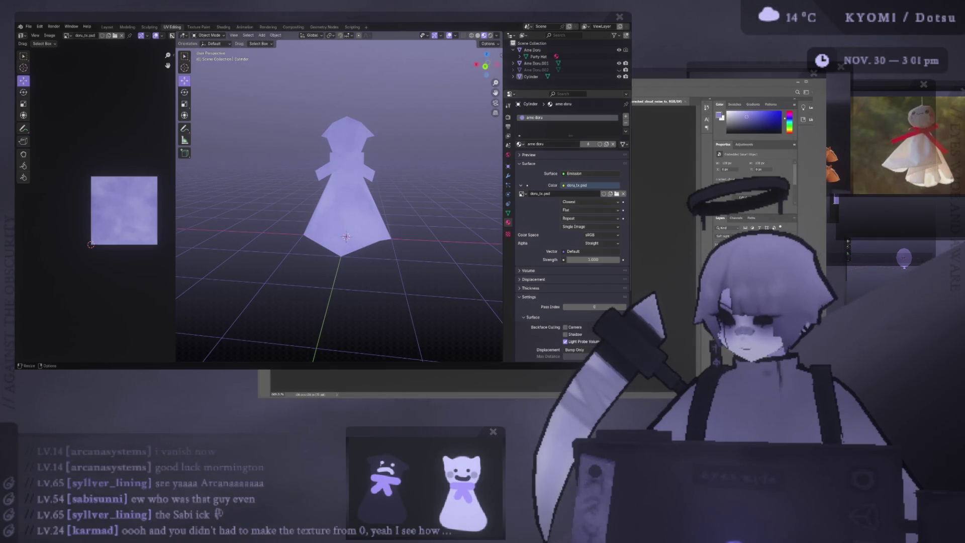
scroll(337, 194, up, 3)
middle_drag(324, 228, 337, 228)
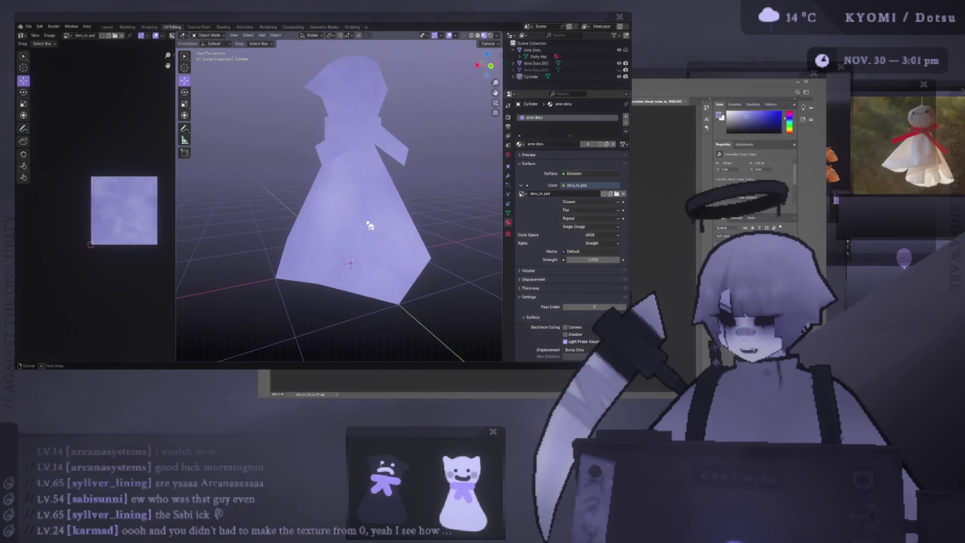
scroll(338, 229, down, 3)
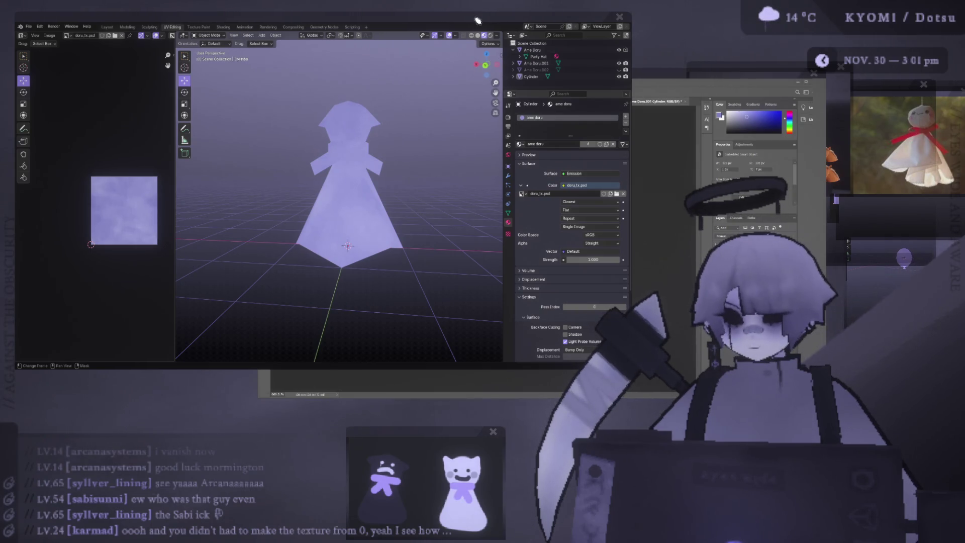
drag(477, 20, 532, 47)
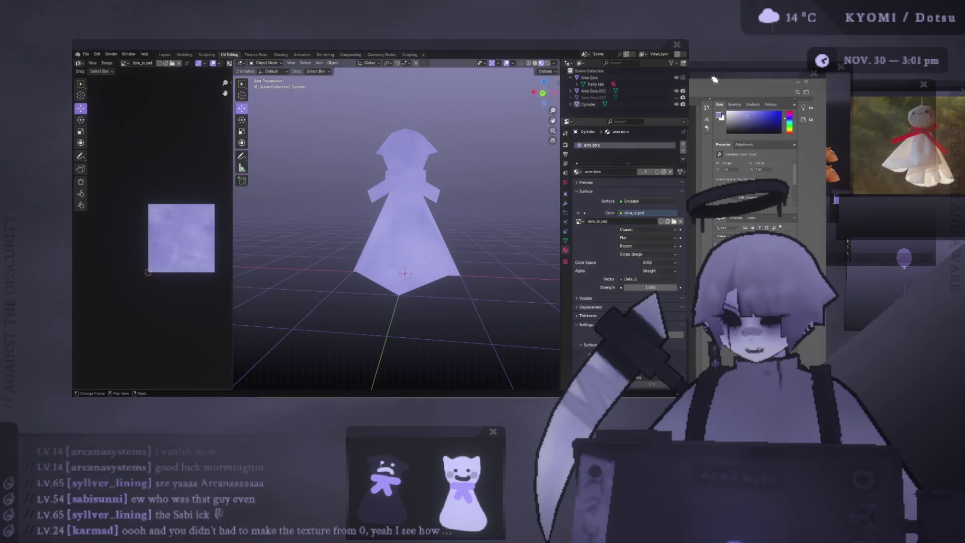
drag(399, 47, 358, 27)
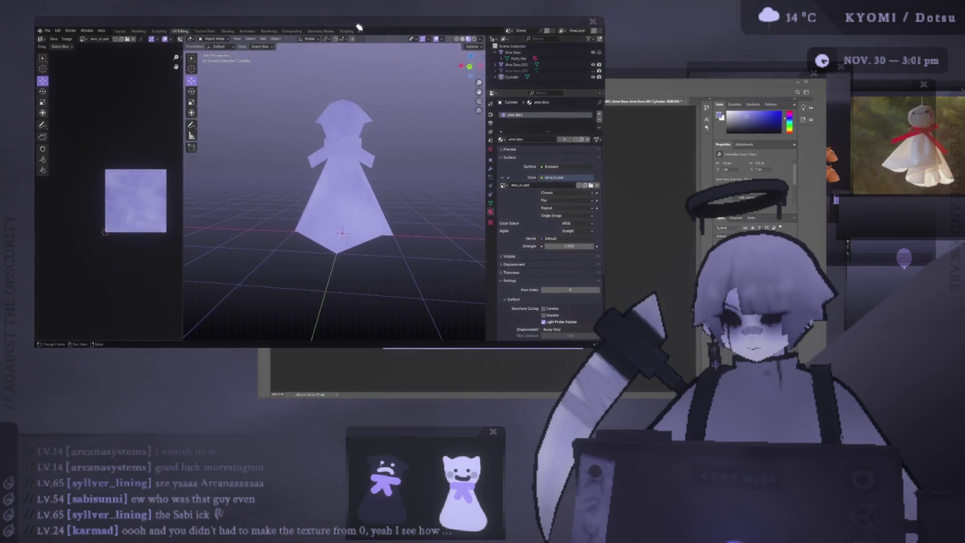
Shrink the Blender window to the upper left and place the Photoshop texture document beside it.
click(650, 91)
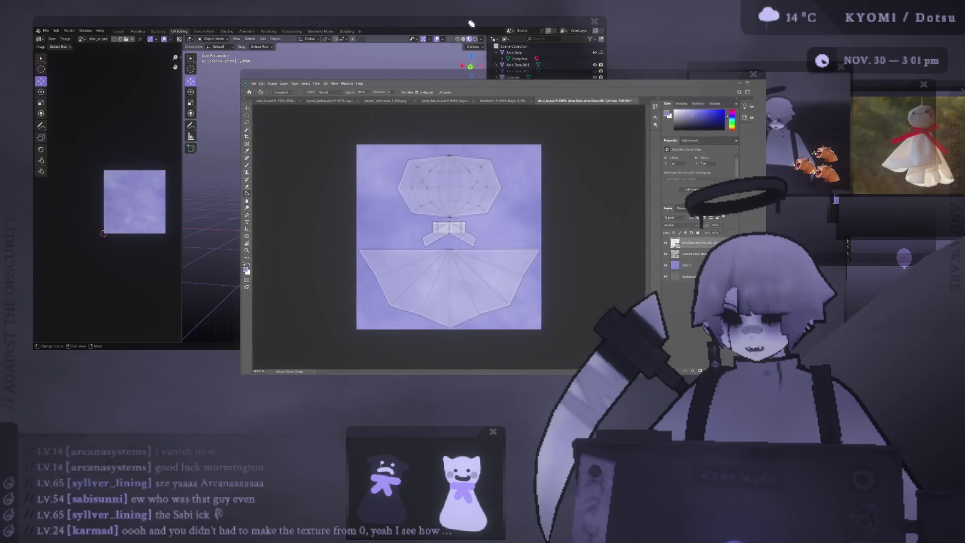
click(472, 23)
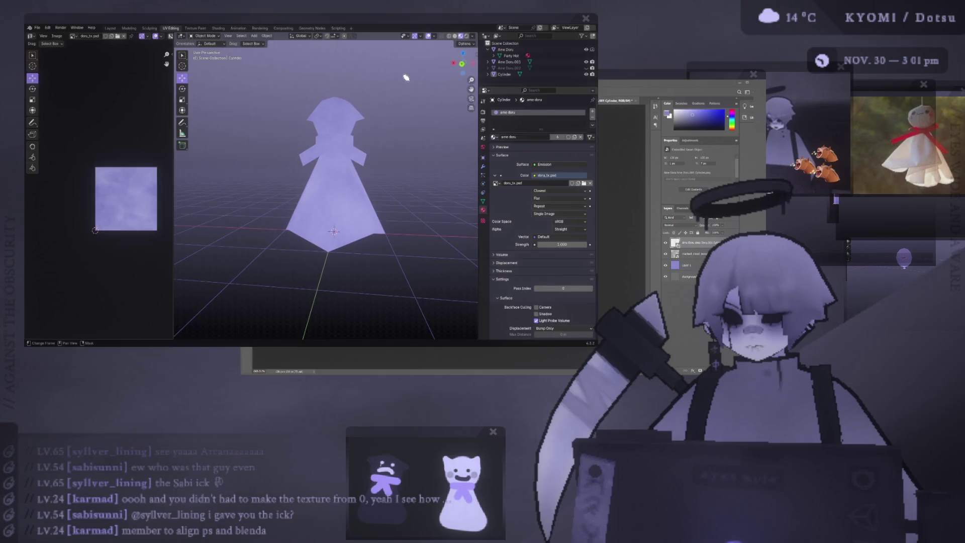
drag(444, 23, 352, 14)
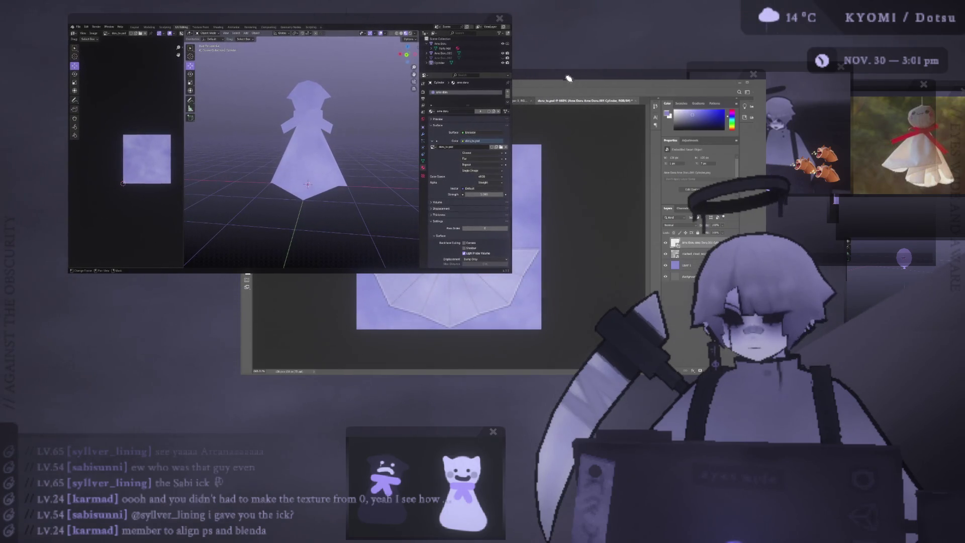
drag(564, 77, 532, 74)
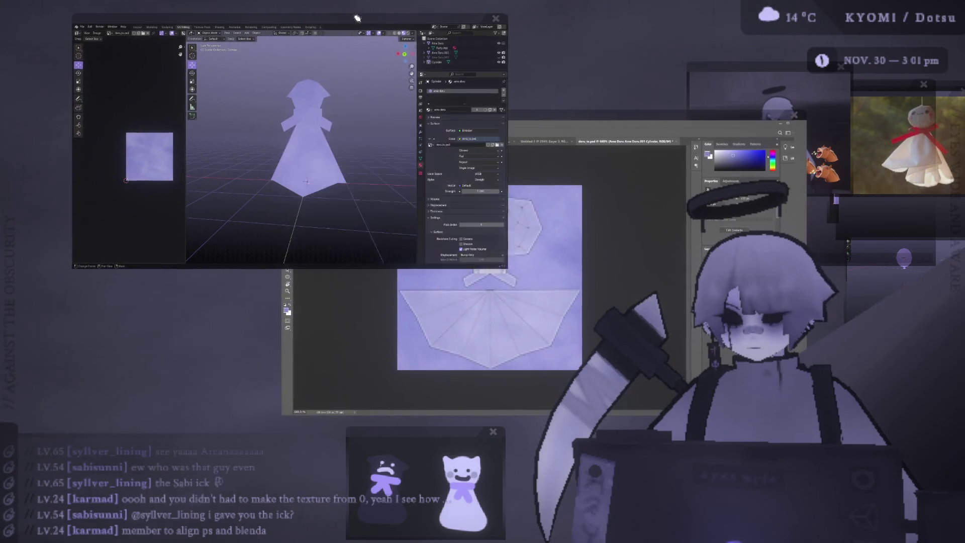
drag(352, 18, 307, 17)
mouse_move(492, 113)
mouse_down()
mouse_move(442, 93)
mouse_move(459, 140)
mouse_up()
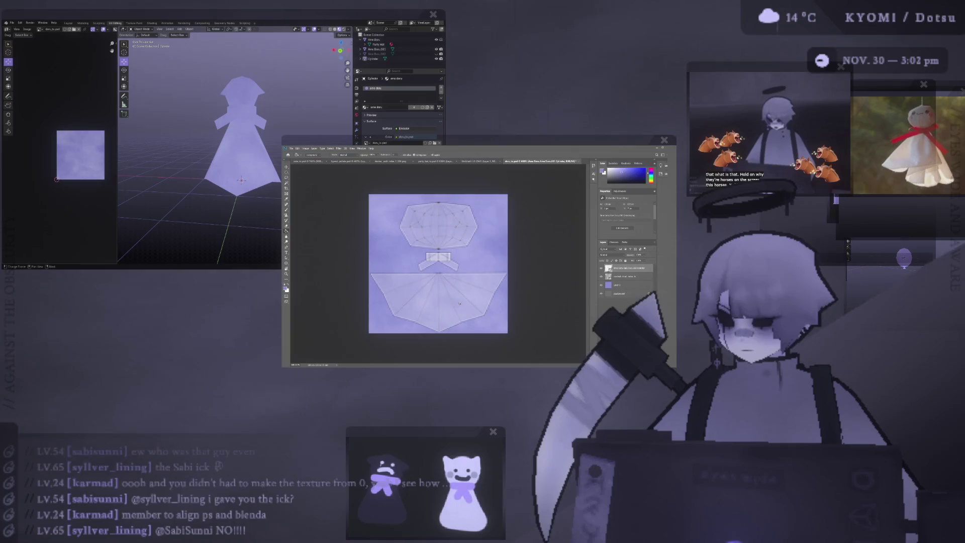
alt+scroll(460, 308, up, 3)
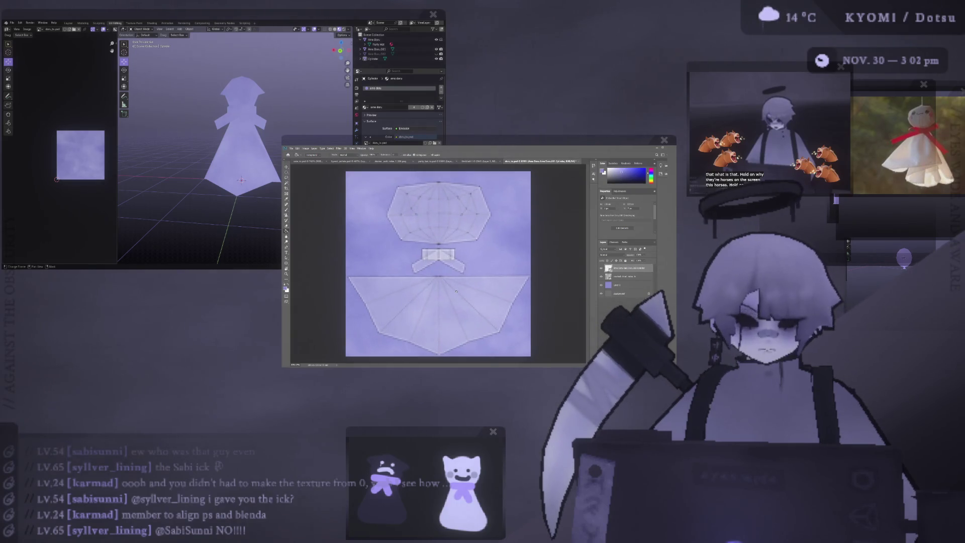
alt+scroll(447, 291, down, 1)
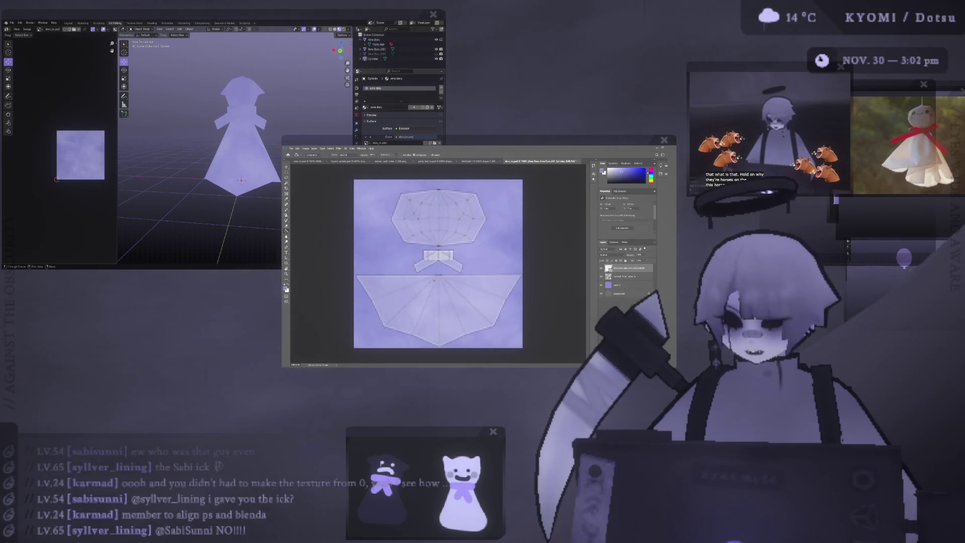
Nudge the layer content with Free Transform, commit it, then add a new empty layer above Layer 1.
key(ctrl+t)
mouse_move(440, 278)
mouse_down()
mouse_move(468, 271)
mouse_move(426, 289)
mouse_up()
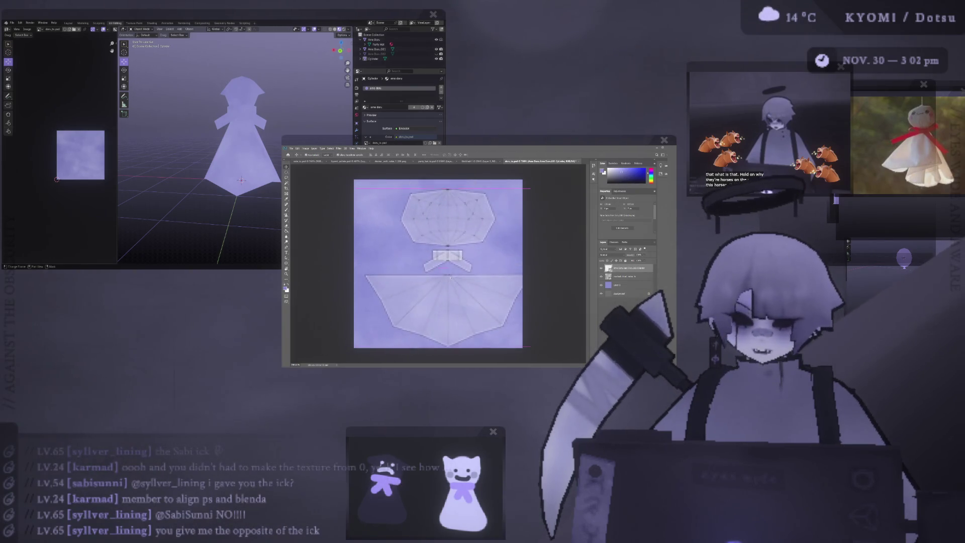
key(Return)
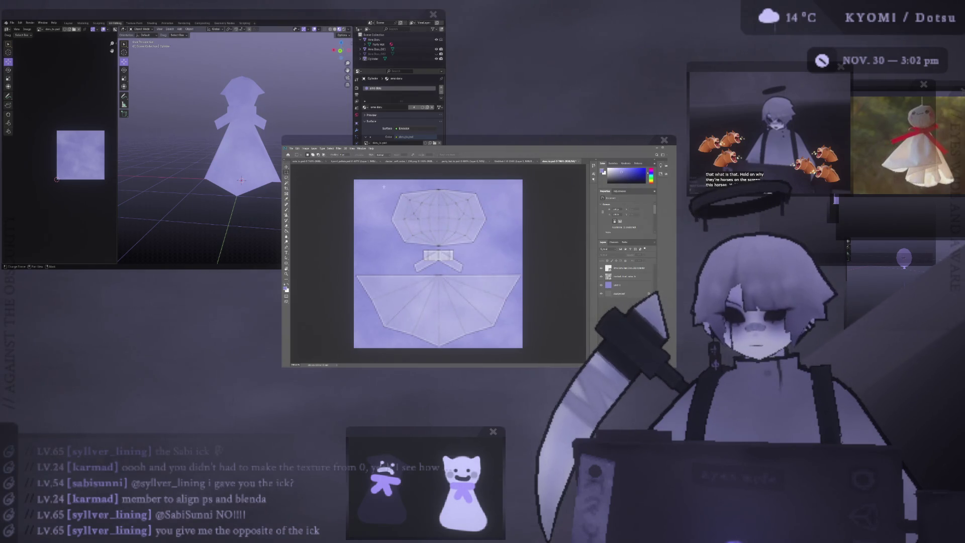
click(613, 285)
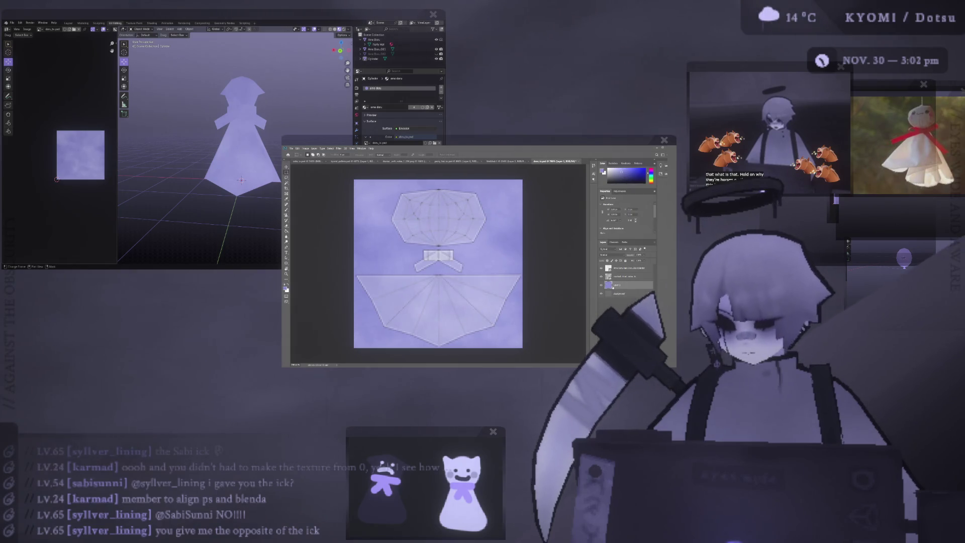
key(ctrl+shift+alt+n)
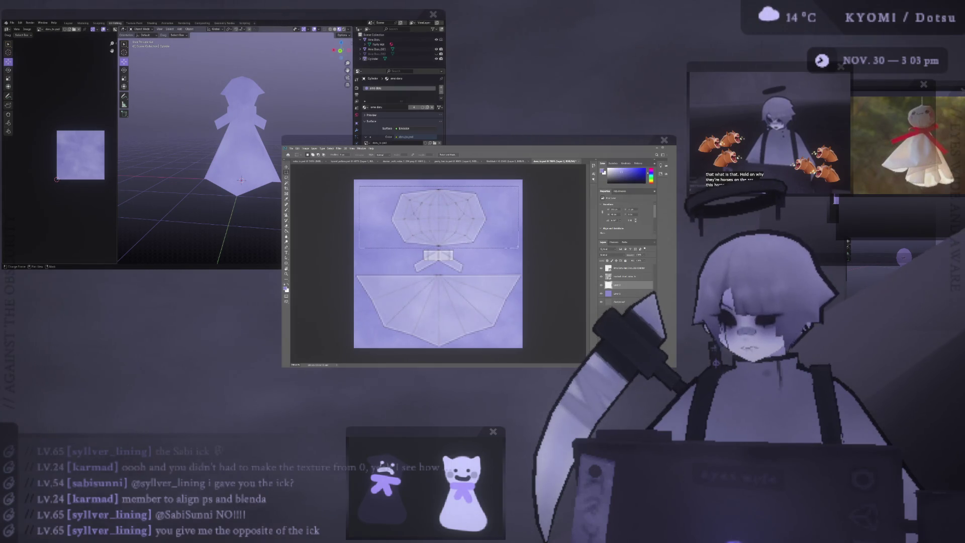
scroll(492, 228, up, 1)
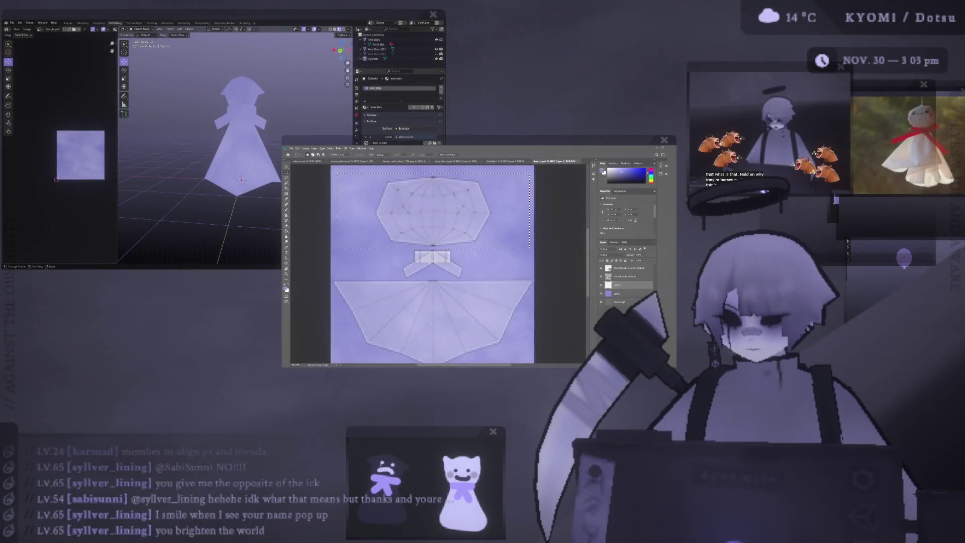
scroll(325, 227, up, 1)
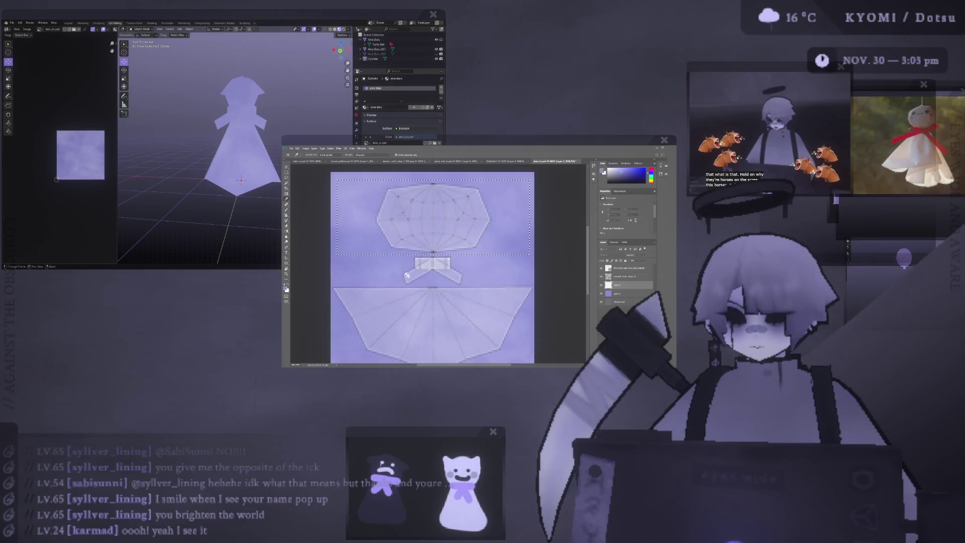
Lay dark gradients along the top and bottom edges of the selected head band.
key(g)
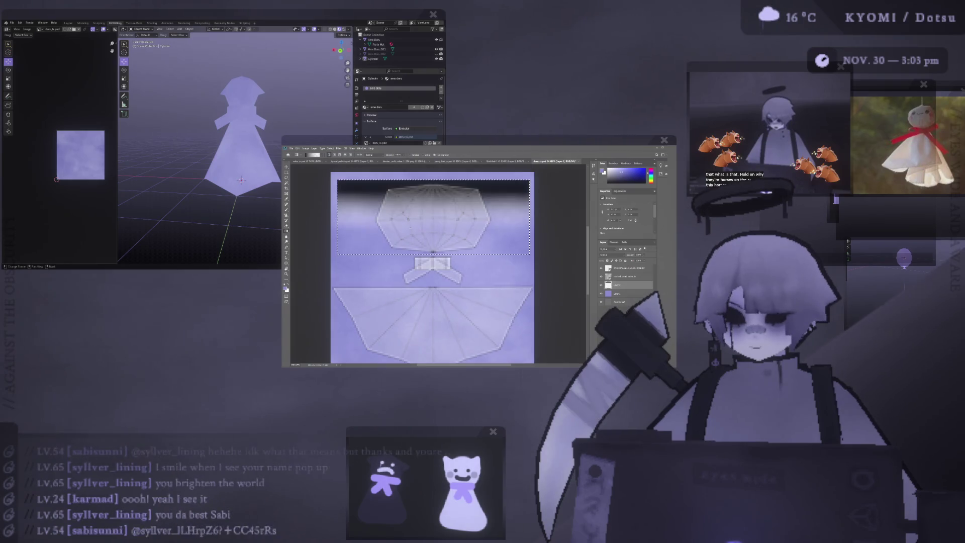
click(318, 156)
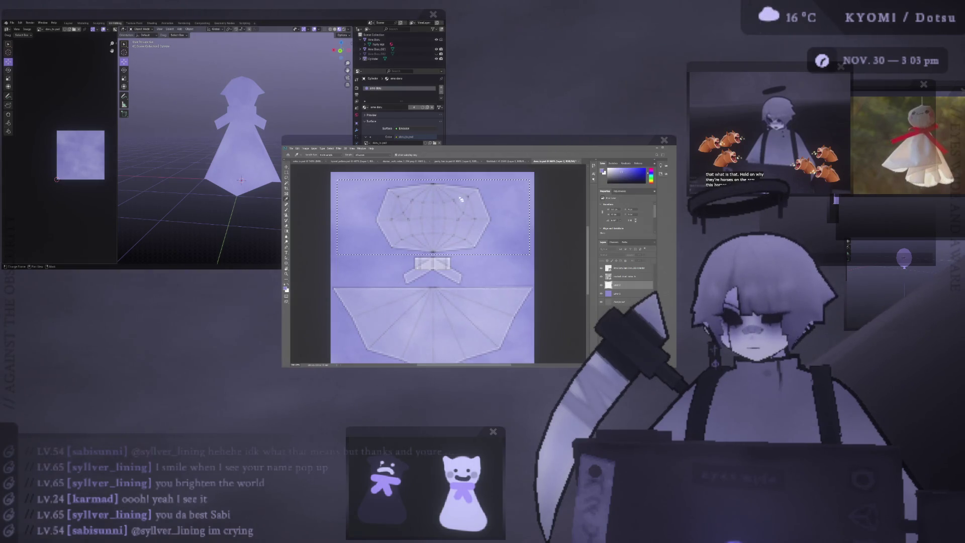
key(g)
drag(442, 182, 441, 214)
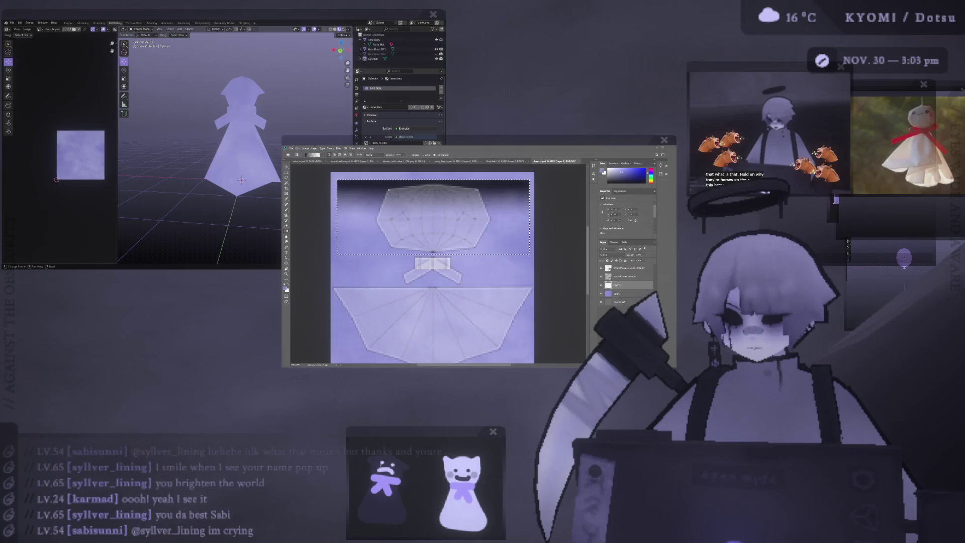
drag(433, 255, 433, 227)
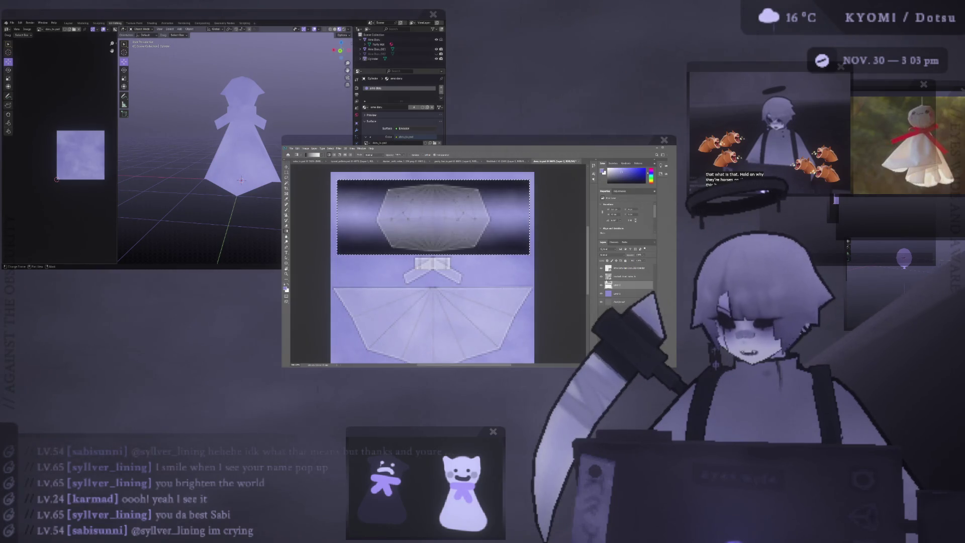
Hide the UV wireframe, compare lighter and darker band variants, undo the strong one and deselect.
click(602, 268)
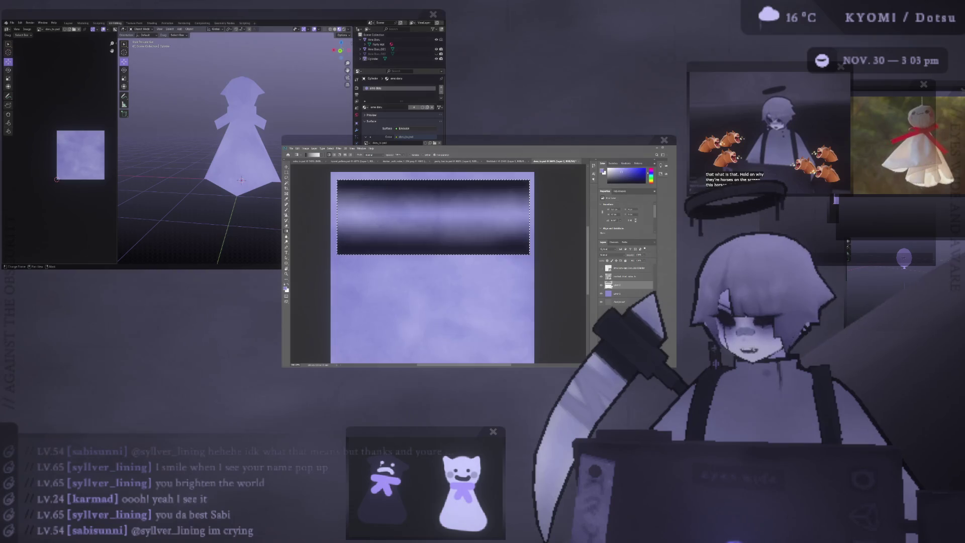
click(614, 296)
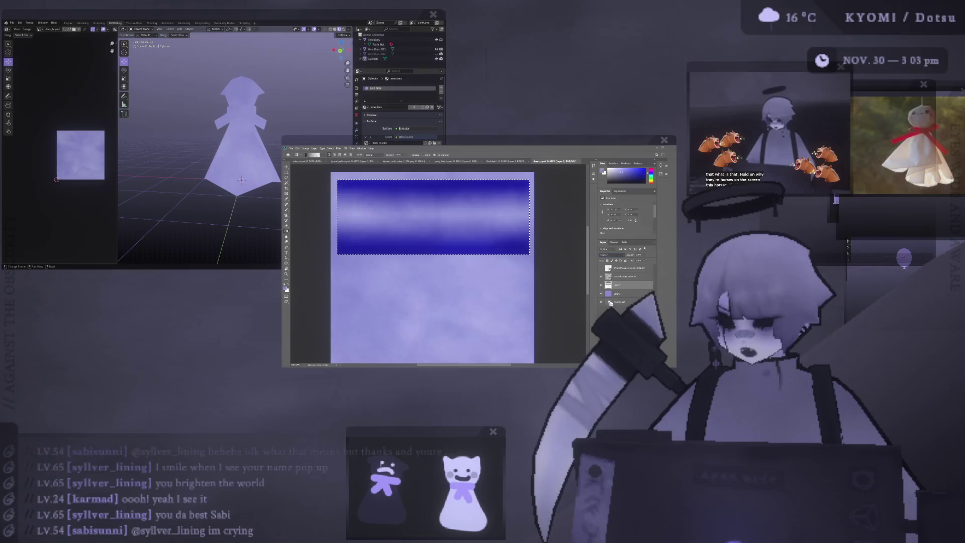
click(613, 296)
click(614, 296)
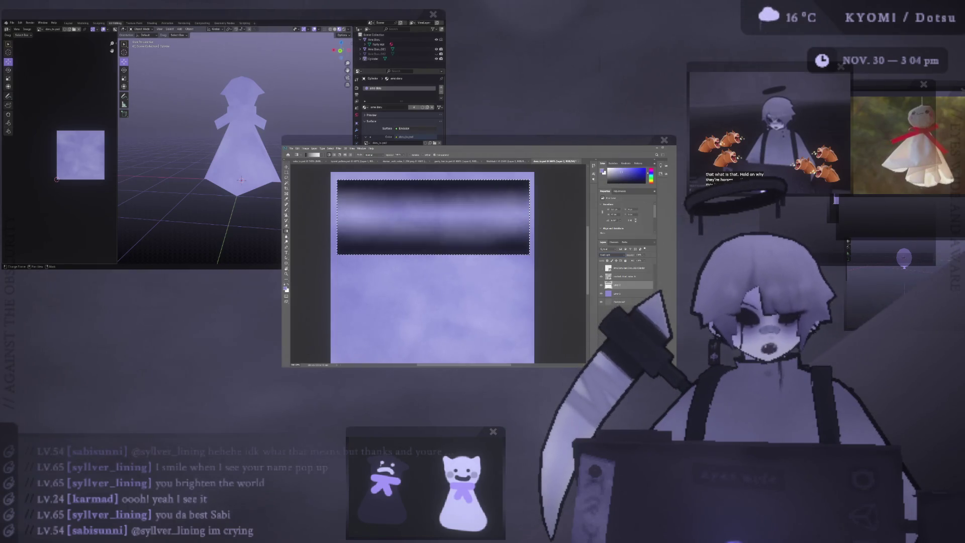
click(607, 307)
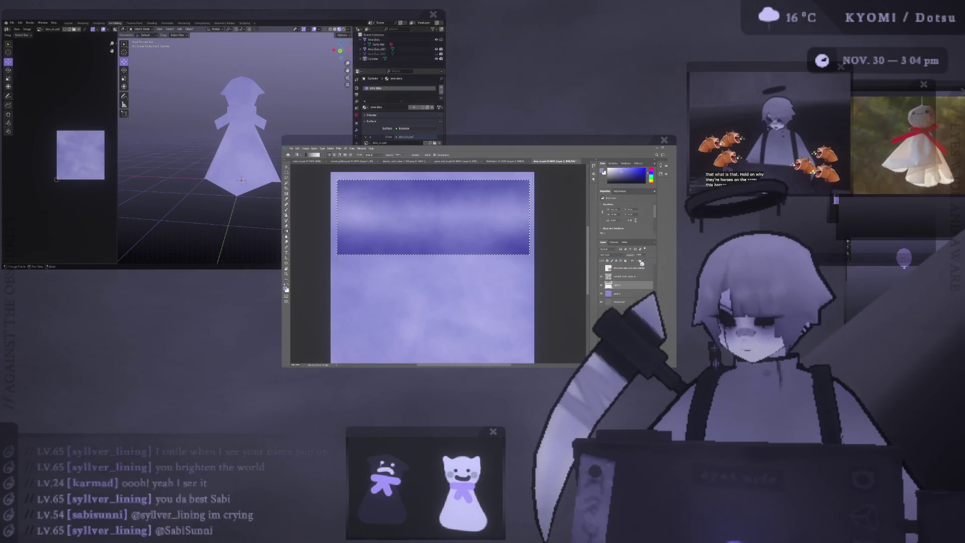
key(ctrl+z)
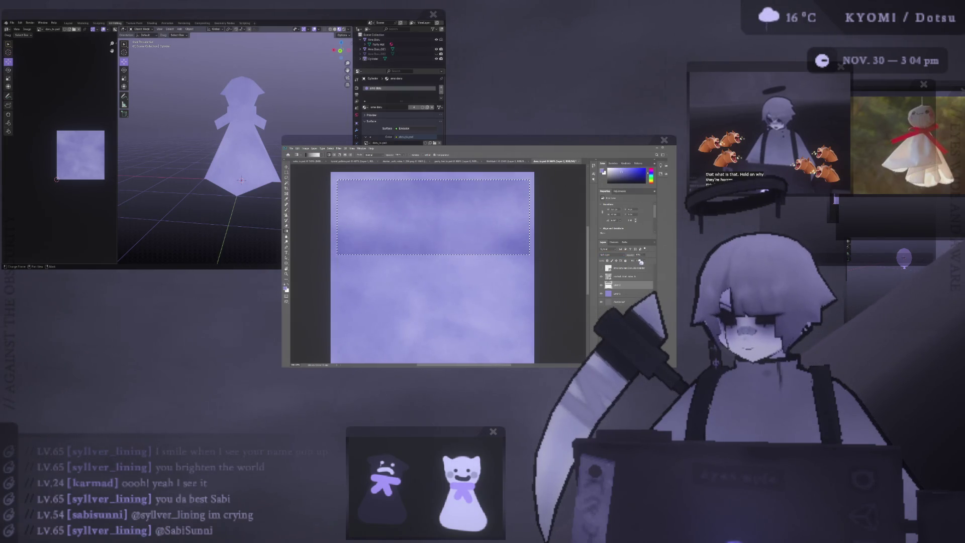
key(ctrl+d)
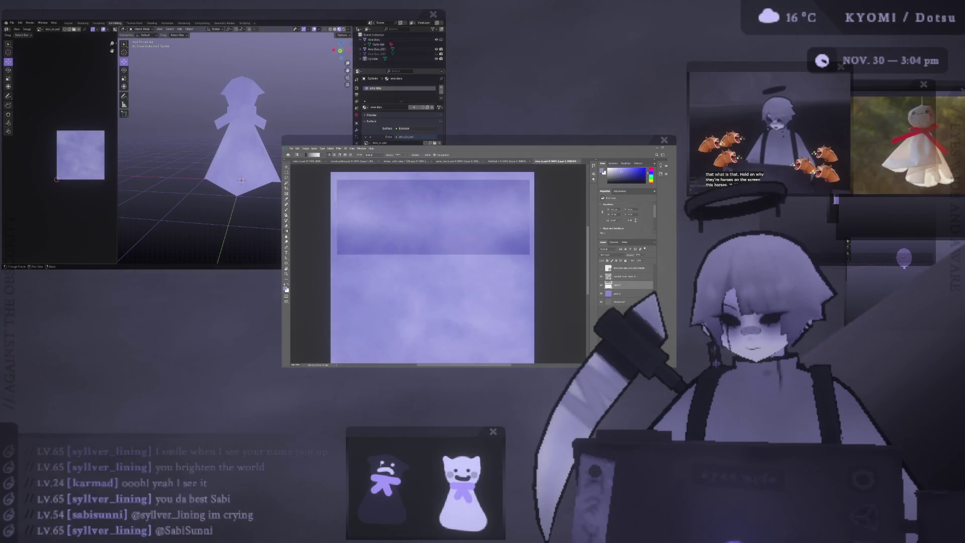
Orbit and zoom around the ghost to check the darker head band from above and front.
middle_drag(174, 162, 277, 165)
scroll(229, 172, up, 5)
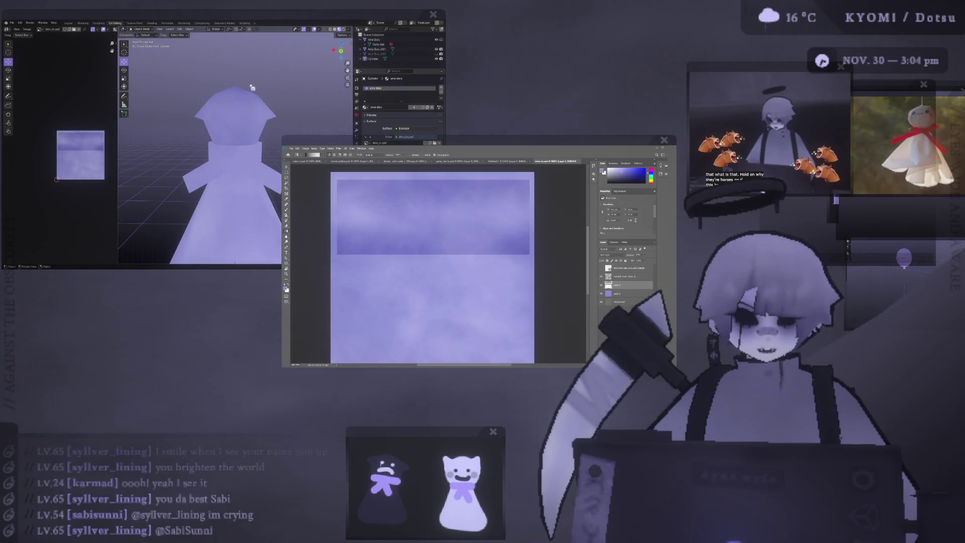
mouse_move(210, 174)
shift+middle_down()
mouse_move(240, 96)
mouse_move(242, 105)
shift+middle_up()
middle_drag(245, 142, 206, 148)
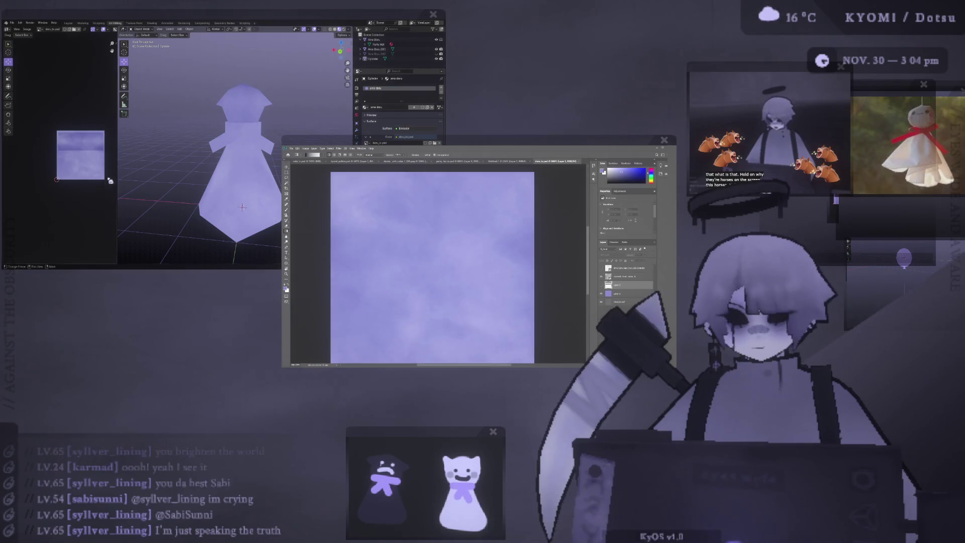
mouse_move(204, 152)
middle_down()
mouse_move(173, 165)
mouse_move(241, 213)
middle_up()
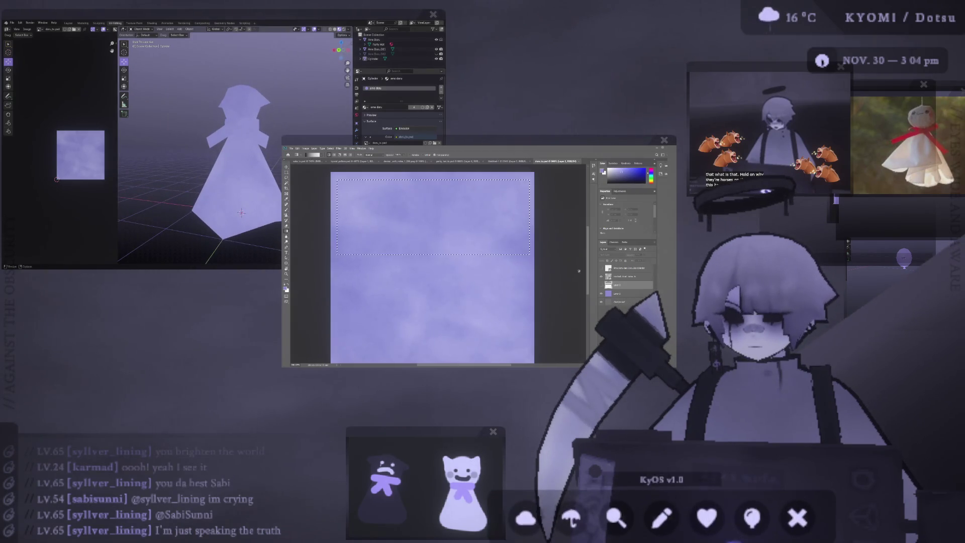
Refill the darkened band, inspect the ghost from side to front, then show the UV wireframe again.
key(alt+BackSpace)
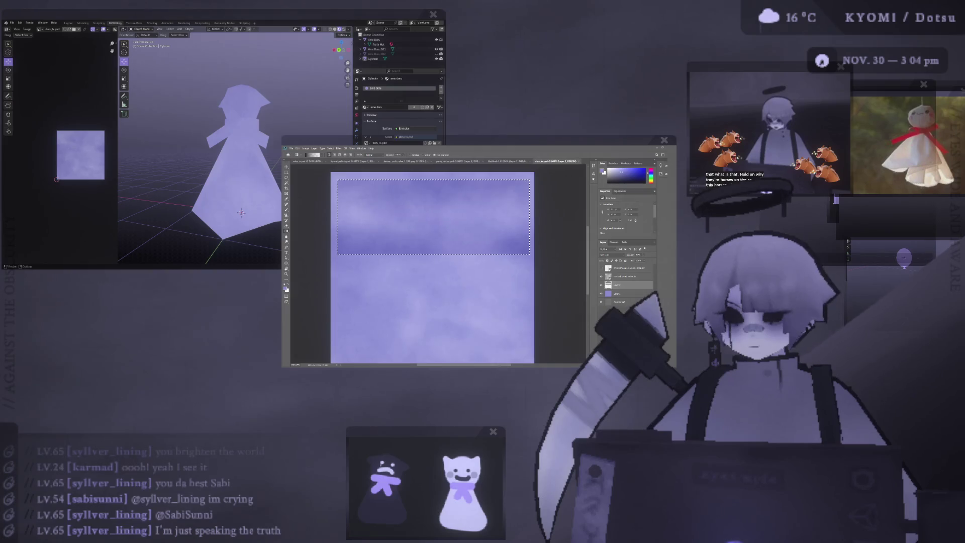
mouse_move(241, 213)
middle_down()
mouse_move(193, 159)
mouse_move(221, 150)
mouse_move(224, 181)
mouse_move(235, 148)
middle_up()
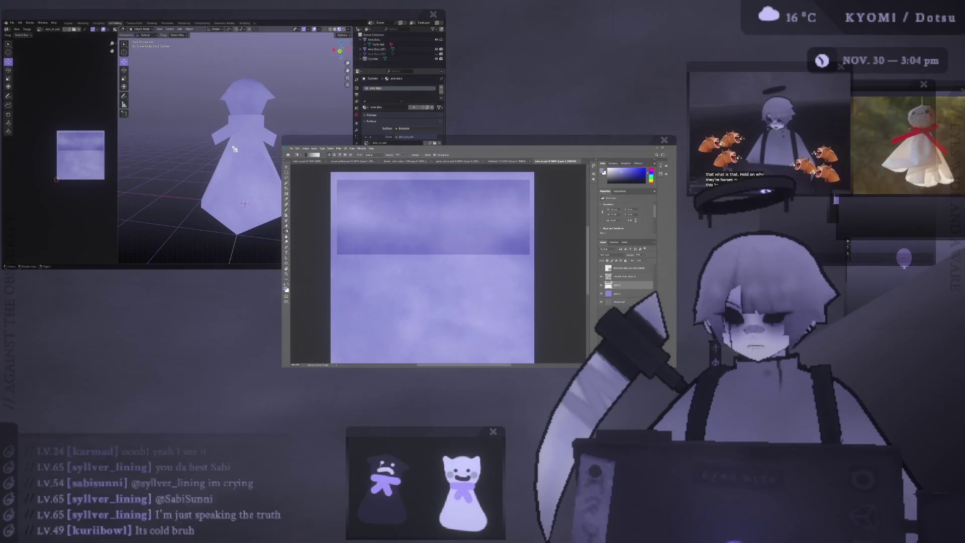
middle_drag(252, 262, 260, 171)
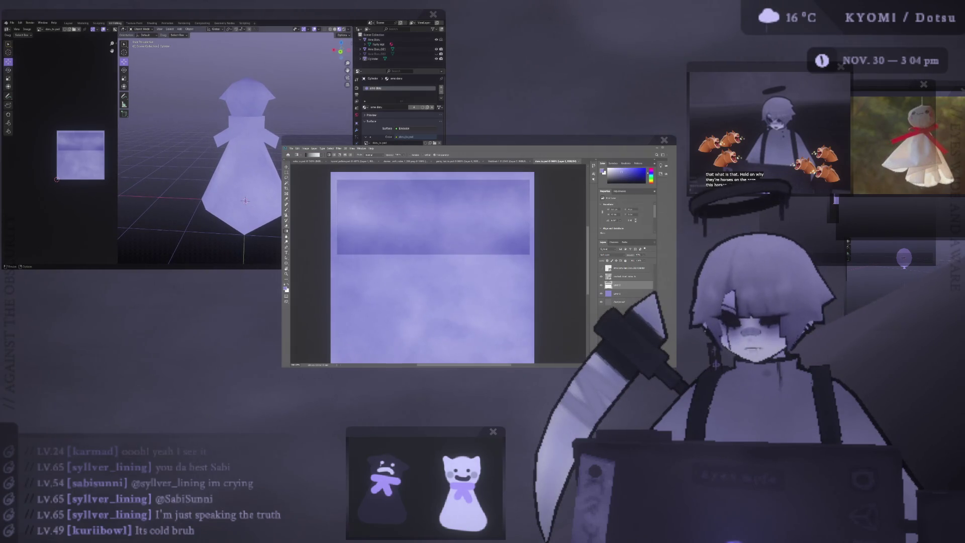
click(608, 276)
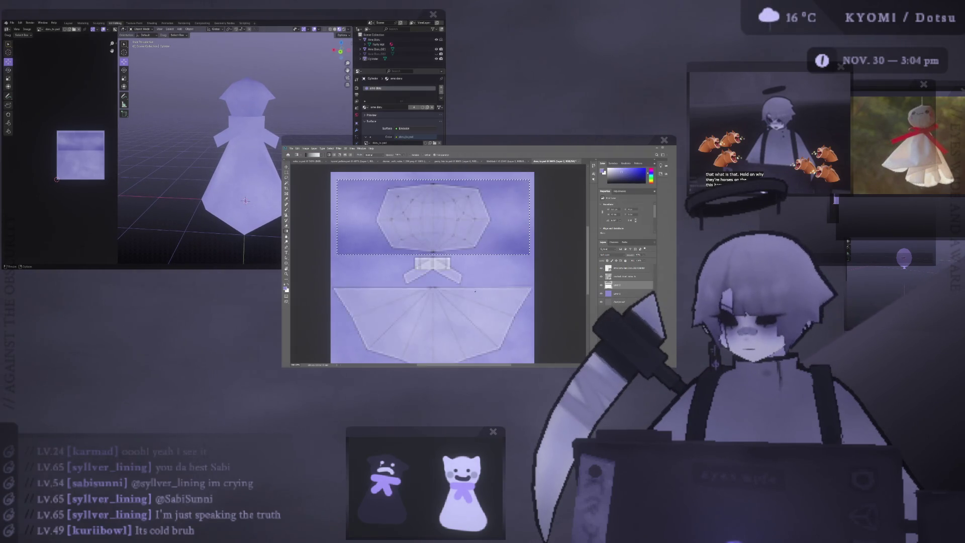
alt+scroll(433, 263, down, 1)
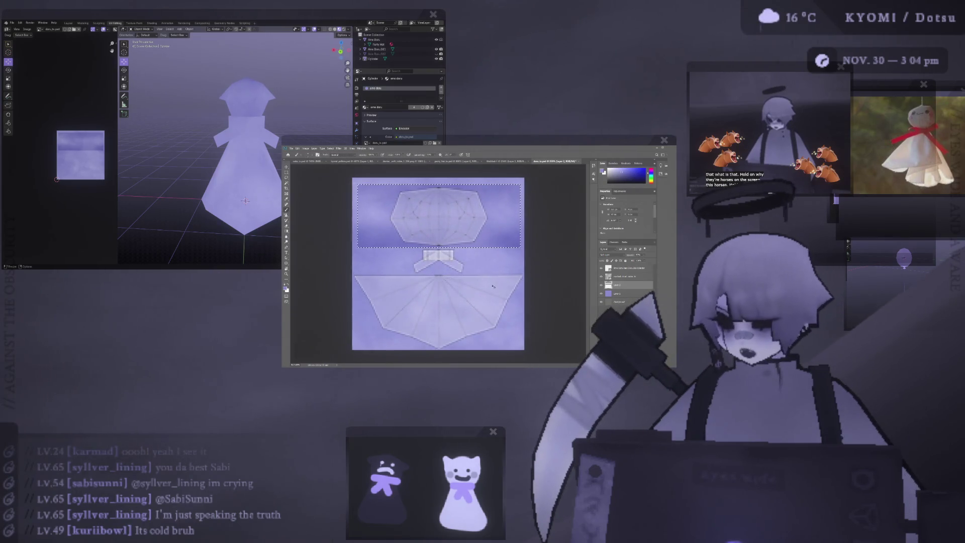
alt+scroll(447, 284, up, 1)
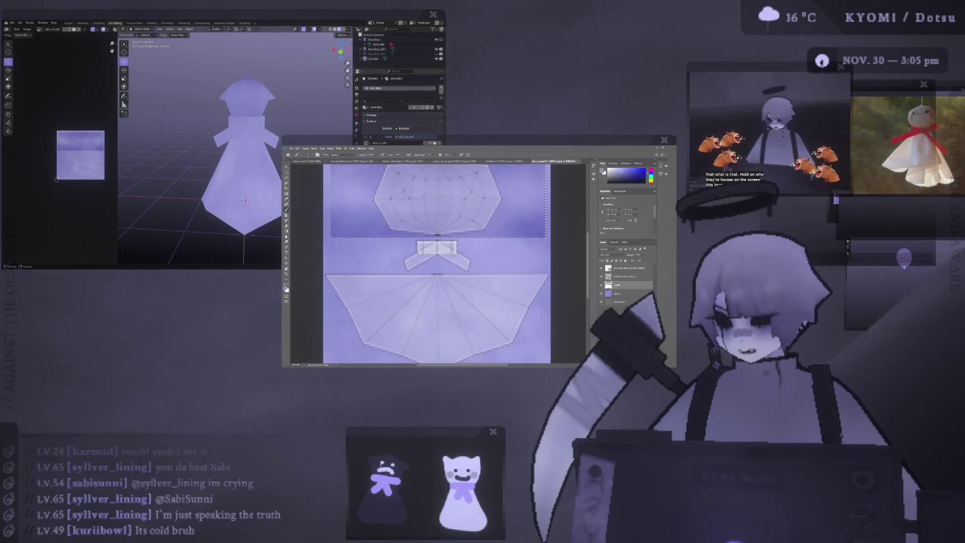
Check the band against the UV layout, hide the wireframe again and select a lower layer for painting.
click(620, 295)
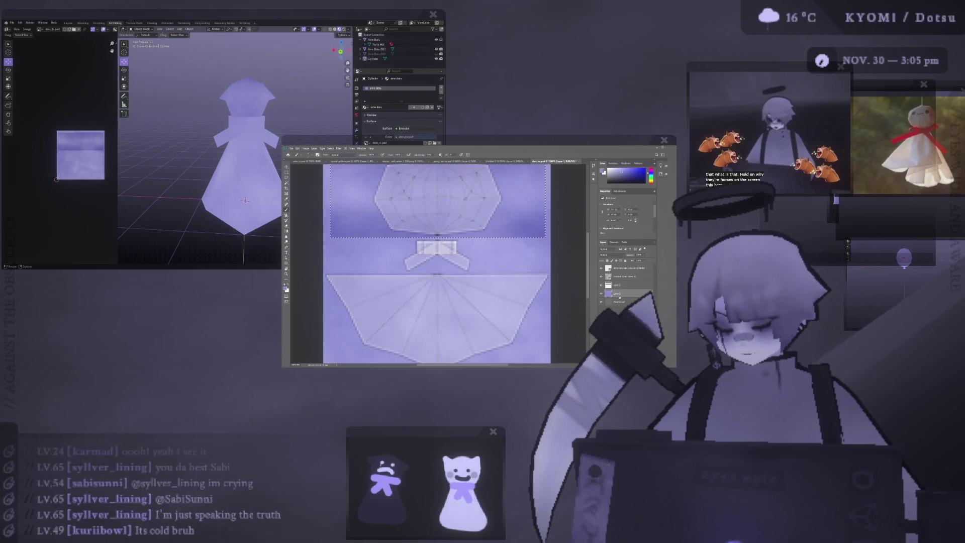
click(637, 267)
key(ctrl+comma)
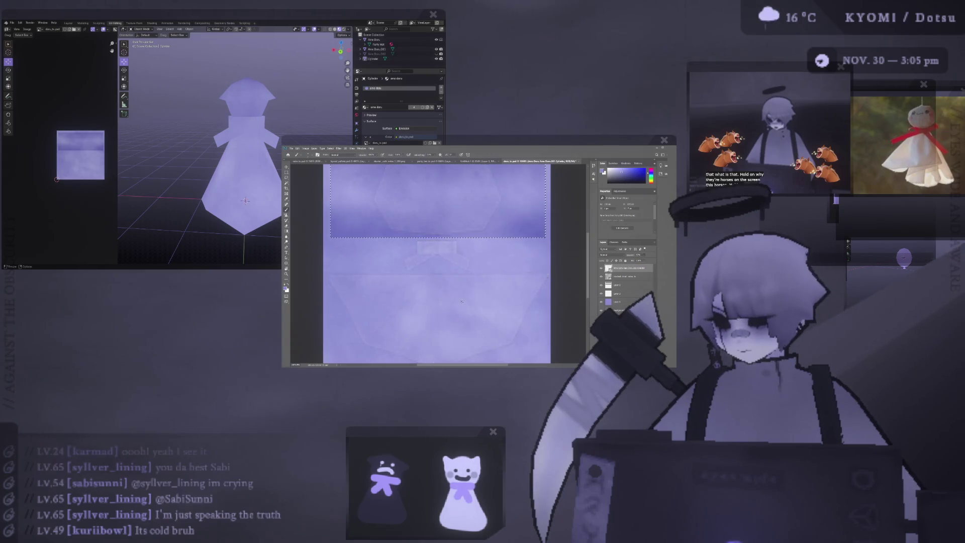
click(617, 290)
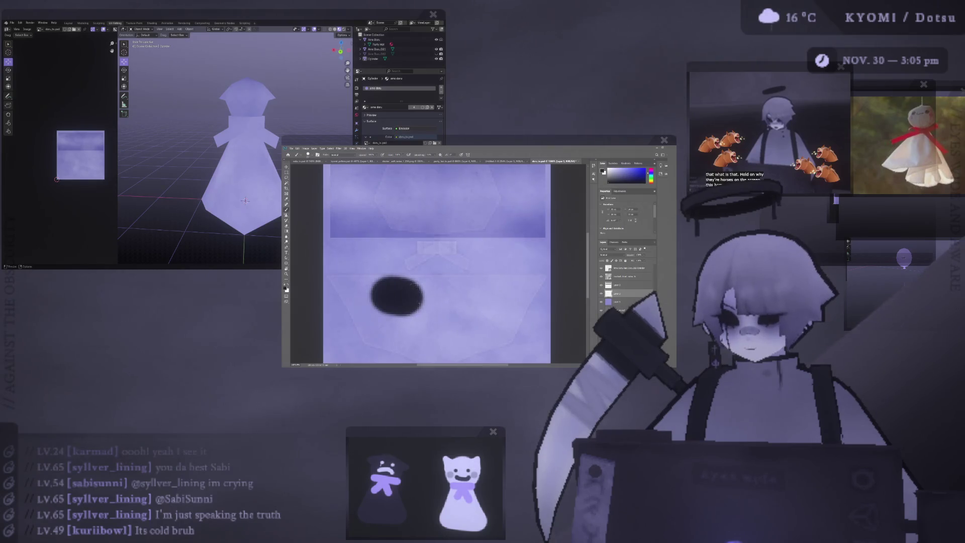
scroll(407, 297, down, 4)
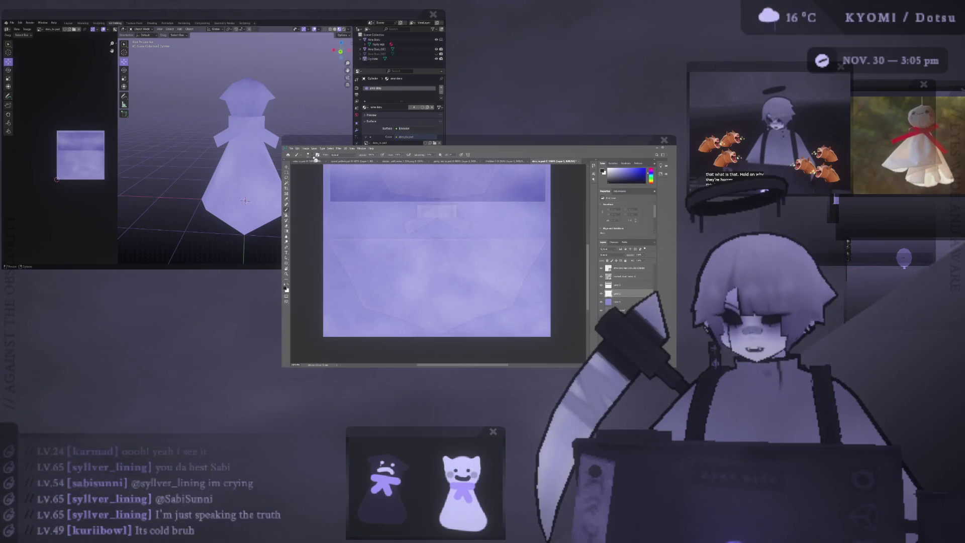
Paint trial dark strokes and a blob on the texture, undo them and toggle the shading layer shown.
click(345, 264)
mouse_move(345, 249)
mouse_down()
mouse_move(373, 308)
mouse_move(452, 325)
mouse_move(529, 302)
mouse_move(517, 302)
mouse_move(539, 272)
mouse_move(531, 250)
mouse_move(535, 309)
mouse_move(530, 261)
mouse_move(513, 293)
mouse_move(529, 226)
mouse_up()
mouse_move(436, 228)
mouse_down()
mouse_move(440, 237)
mouse_move(467, 219)
mouse_move(452, 231)
mouse_move(430, 218)
mouse_up()
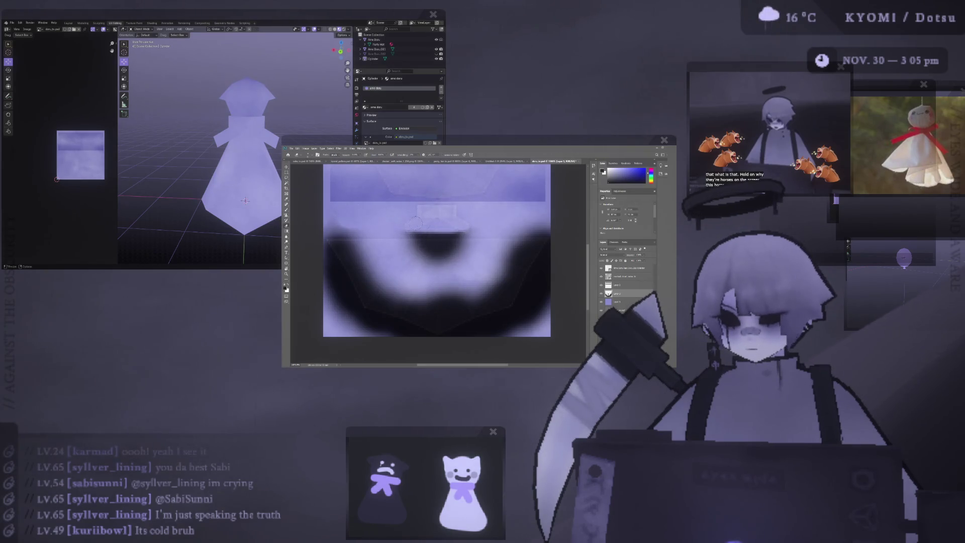
mouse_move(332, 231)
mouse_down()
mouse_move(527, 226)
mouse_move(332, 227)
mouse_up()
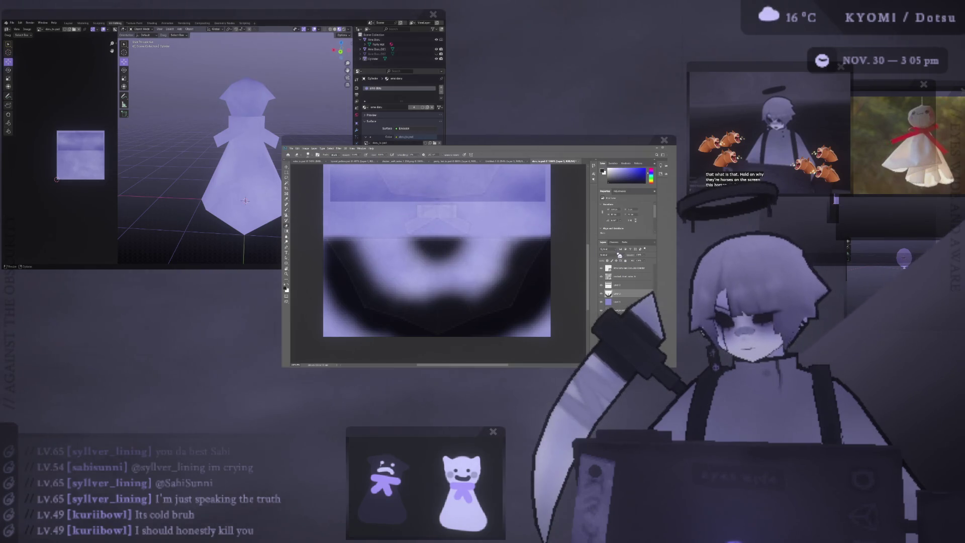
key(ctrl+z)
key(ctrl+z)
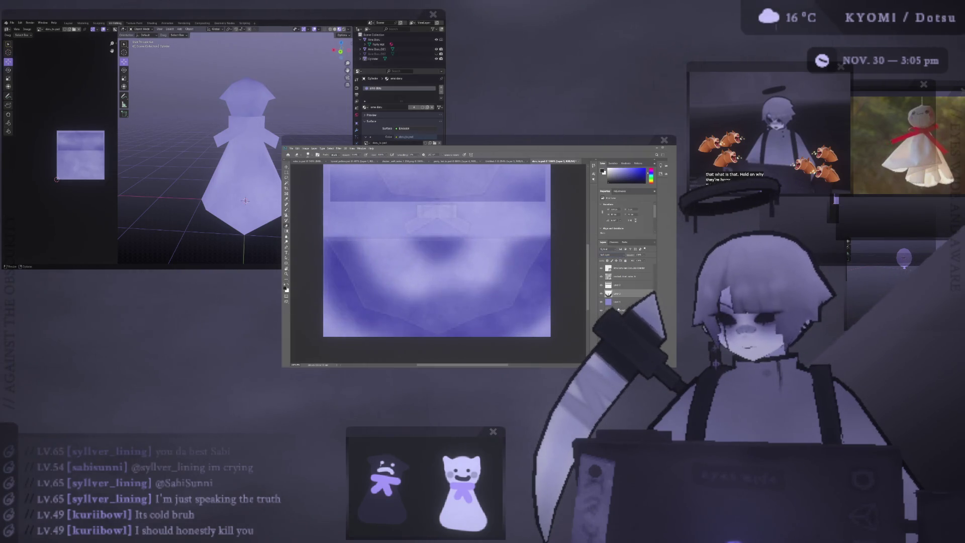
click(641, 261)
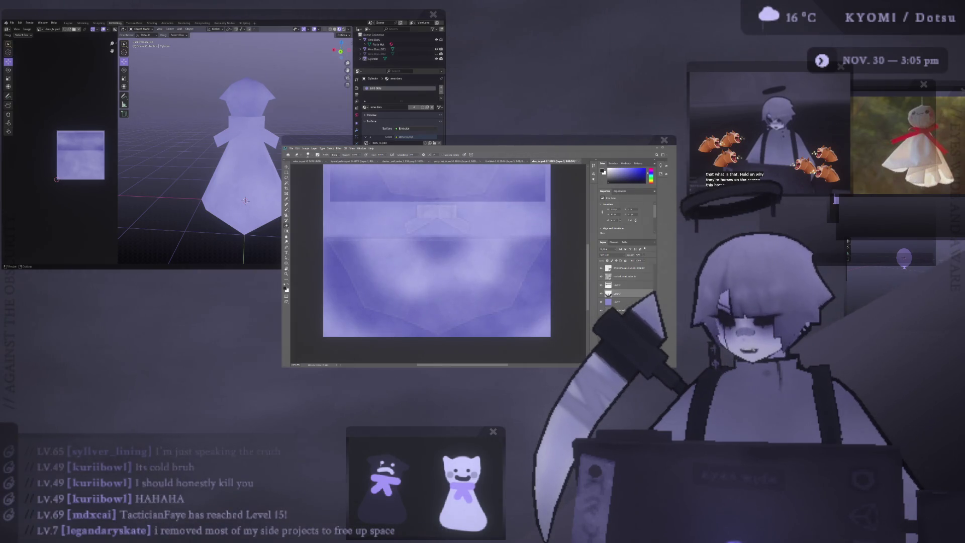
alt+scroll(471, 260, down, 3)
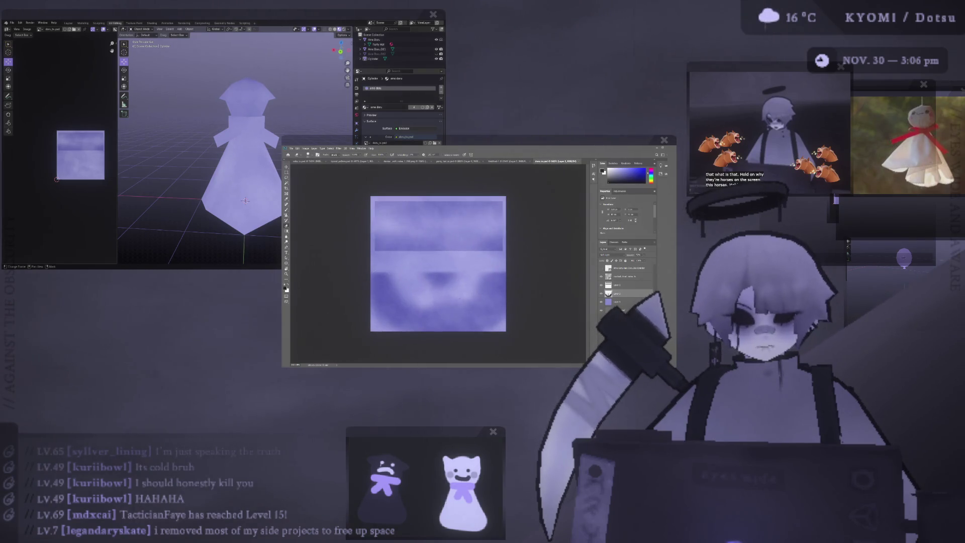
Orbit the ghost to check the purple lower shading, dabbing one lighter patch onto the texture in between.
middle_drag(226, 181, 269, 172)
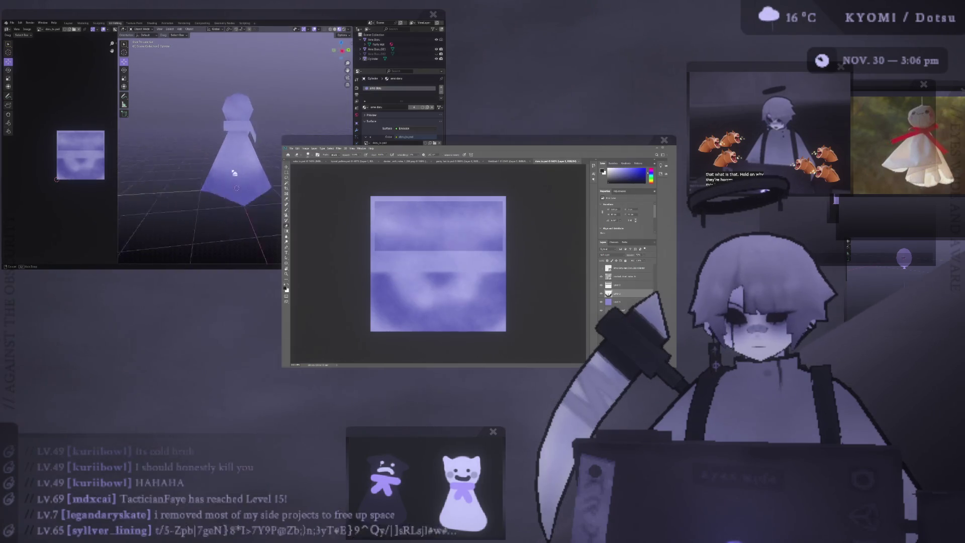
scroll(227, 151, up, 3)
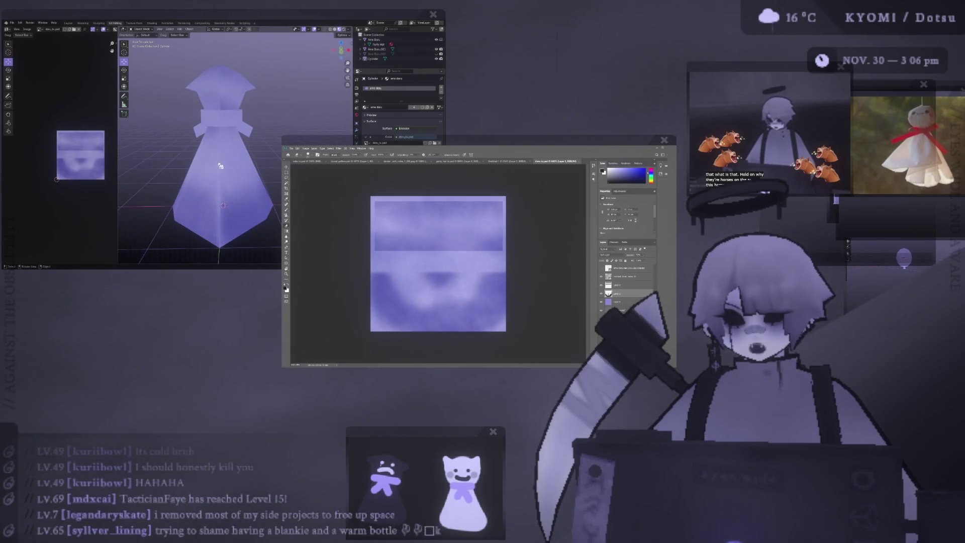
mouse_move(219, 151)
middle_down()
mouse_move(214, 128)
mouse_move(246, 212)
middle_up()
scroll(247, 211, down, 5)
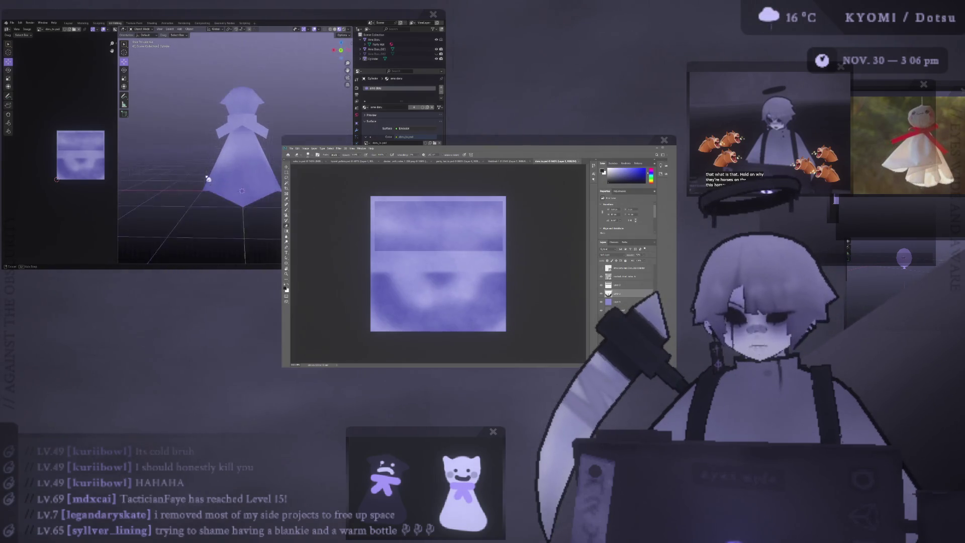
scroll(227, 203, down, 4)
scroll(218, 196, up, 6)
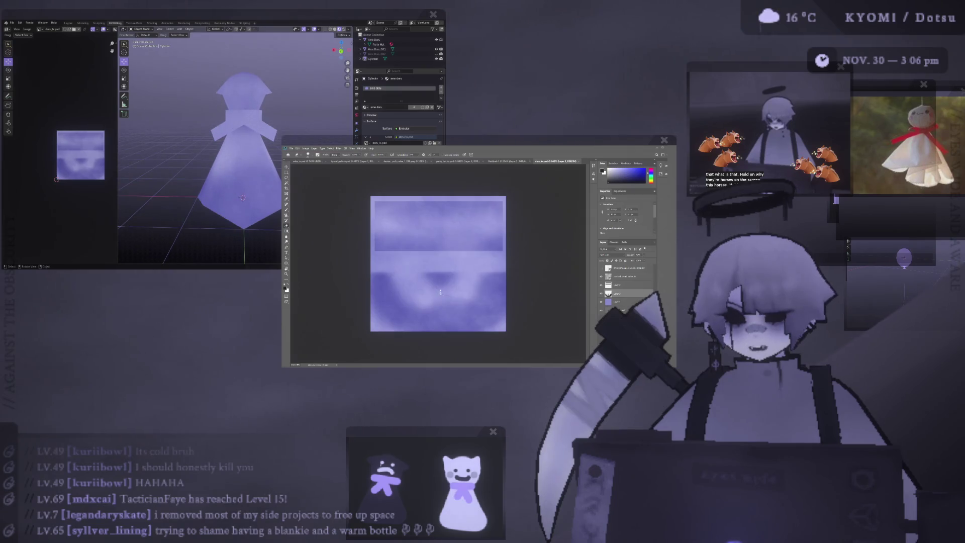
alt+right_drag(454, 293, 471, 293)
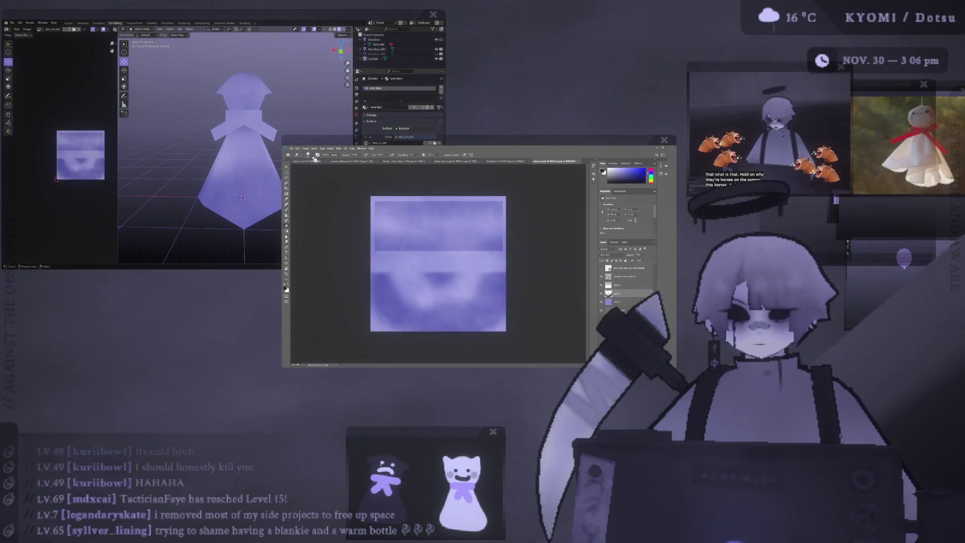
click(474, 284)
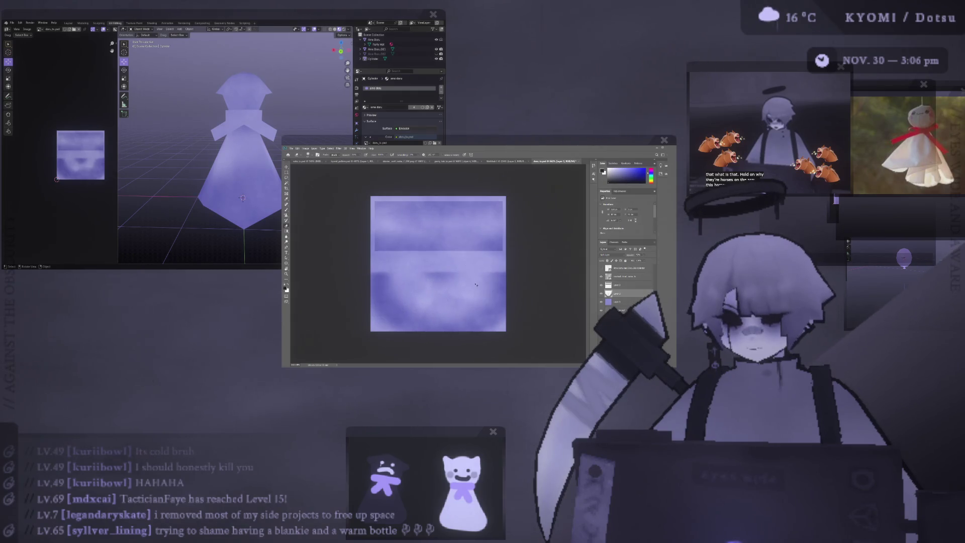
middle_drag(114, 152, 173, 155)
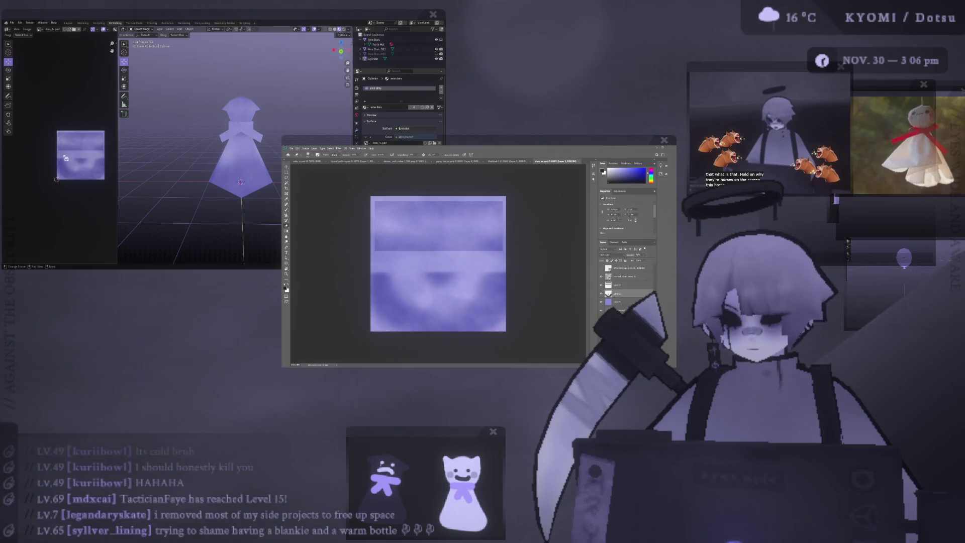
mouse_move(242, 180)
middle_down()
mouse_move(212, 188)
mouse_move(260, 166)
middle_up()
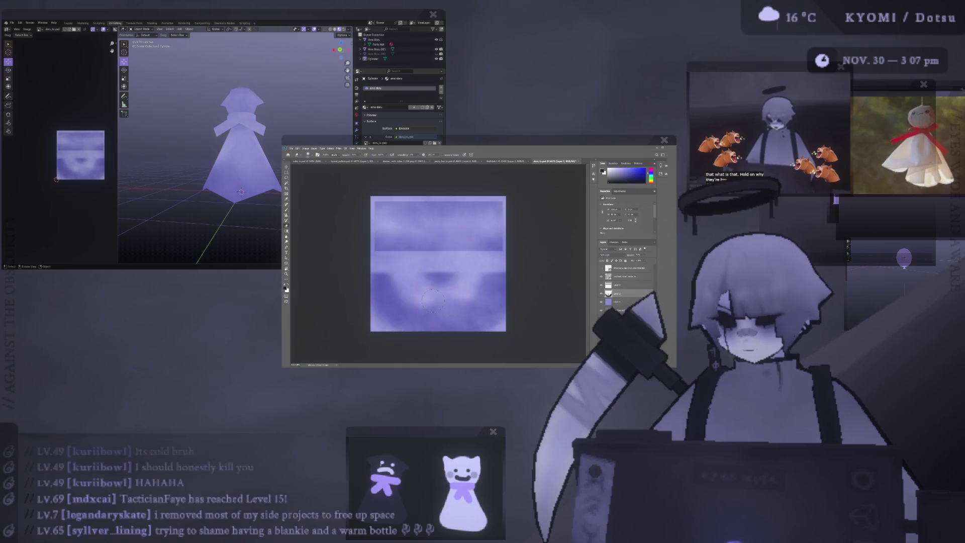
Enlarge the painting brush twice with ] while reviewing the ghost figure from front and above.
key(bracketright)
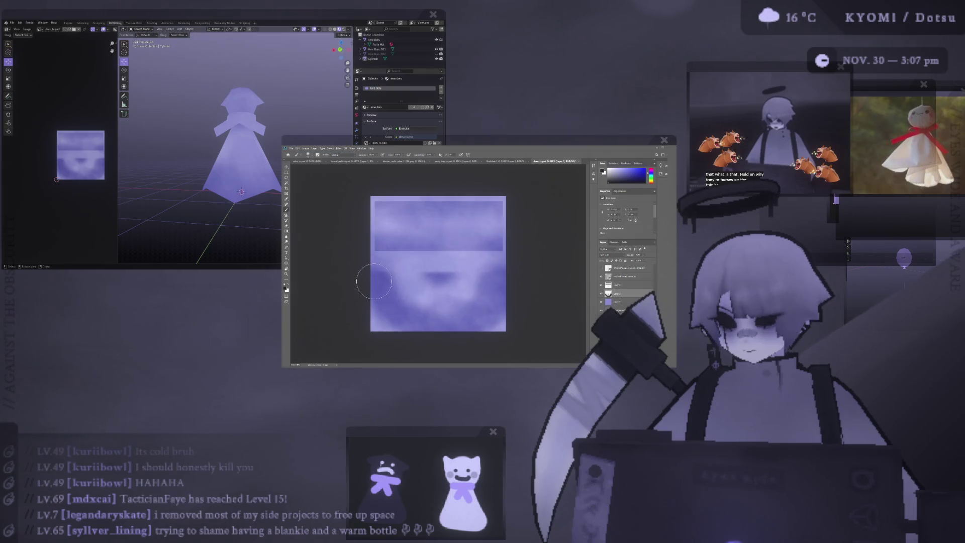
middle_drag(257, 226, 237, 194)
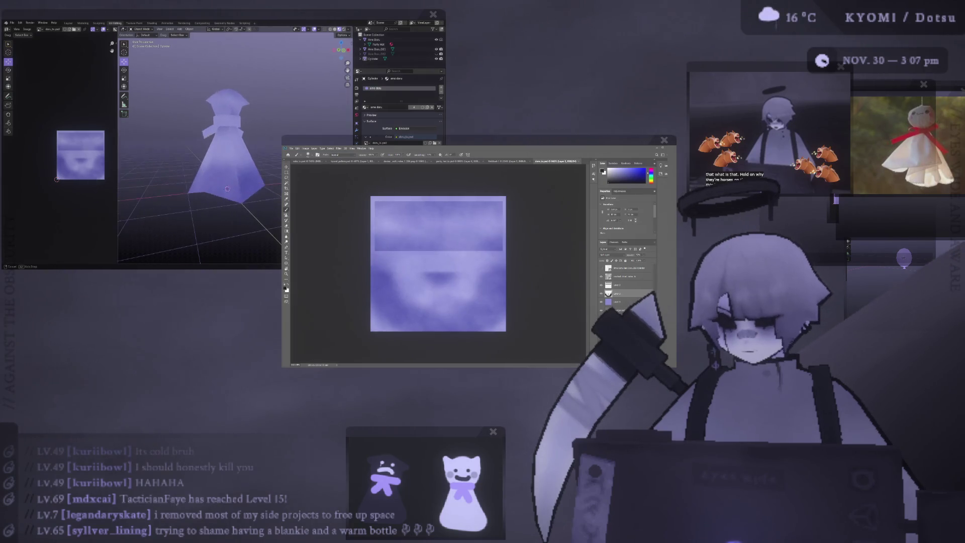
scroll(237, 195, up, 2)
scroll(230, 189, up, 1)
scroll(222, 181, up, 3)
scroll(220, 176, up, 1)
scroll(220, 176, down, 3)
mouse_move(220, 176)
shift+middle_down()
mouse_move(226, 139)
mouse_move(239, 204)
mouse_move(241, 165)
mouse_move(228, 201)
mouse_move(244, 218)
mouse_move(256, 197)
shift+middle_up()
scroll(237, 167, down, 3)
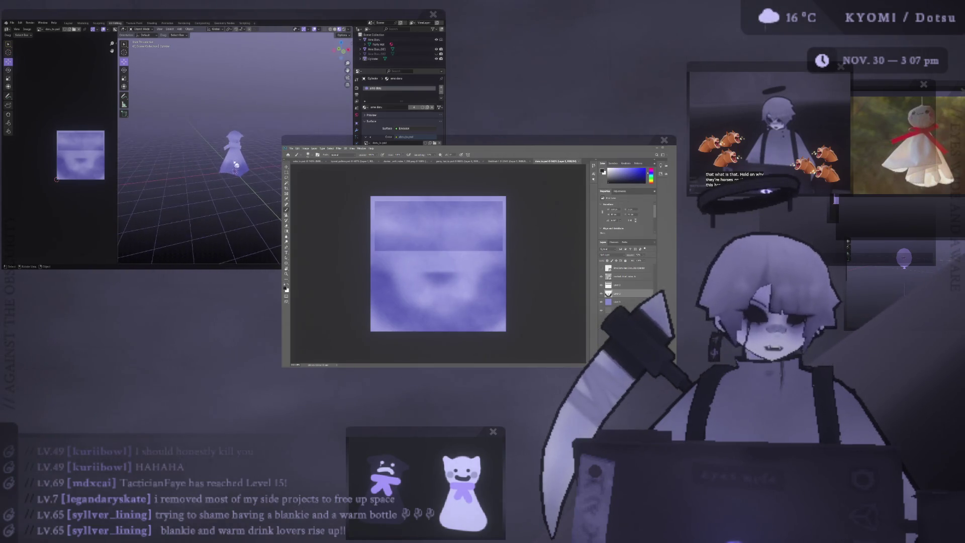
scroll(226, 166, up, 4)
scroll(252, 167, down, 4)
middle_drag(252, 167, 226, 204)
scroll(237, 188, up, 5)
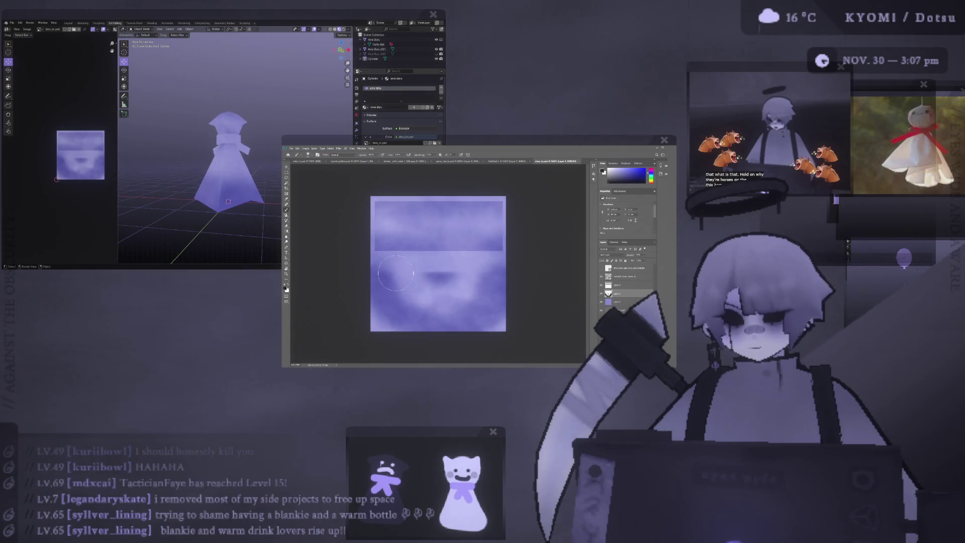
alt+scroll(396, 274, up, 3)
alt+scroll(395, 273, down, 2)
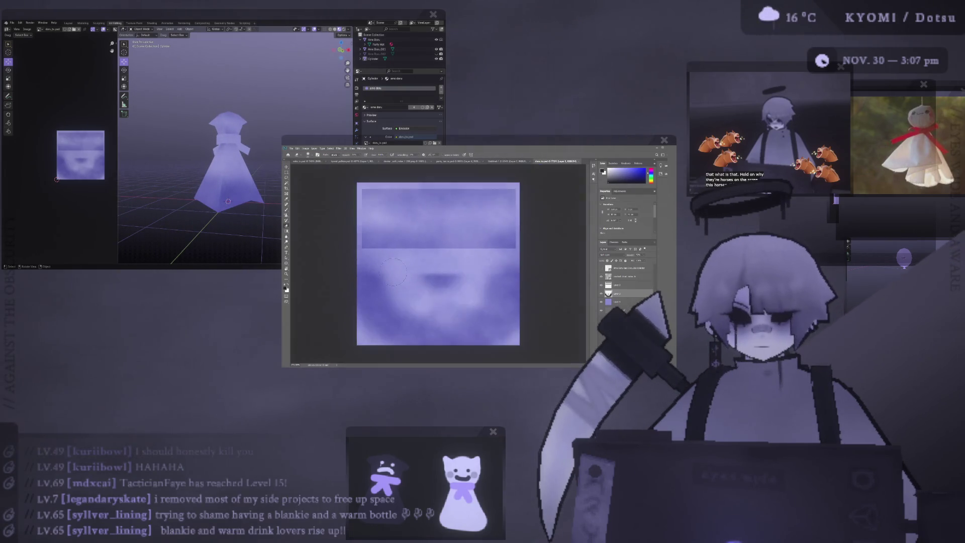
alt+scroll(365, 271, up, 3)
key(bracketright)
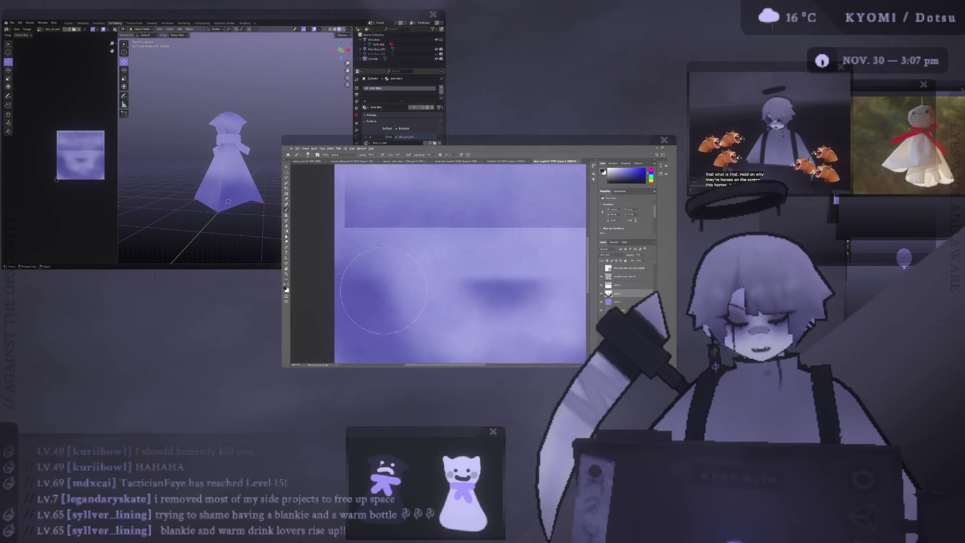
Shrink the painting brush to a small size with an Alt+right-drag.
alt+right_drag(385, 290, 359, 293)
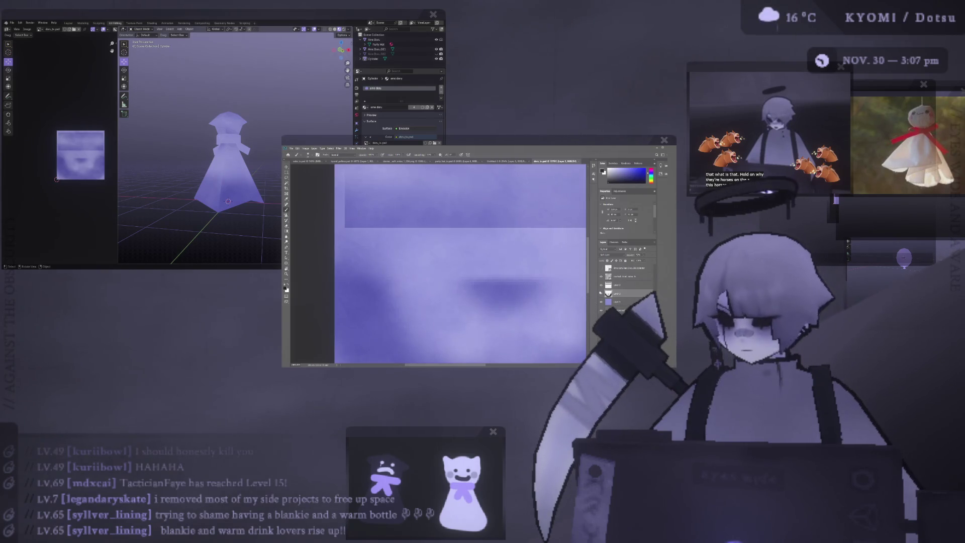
alt+scroll(391, 288, up, 2)
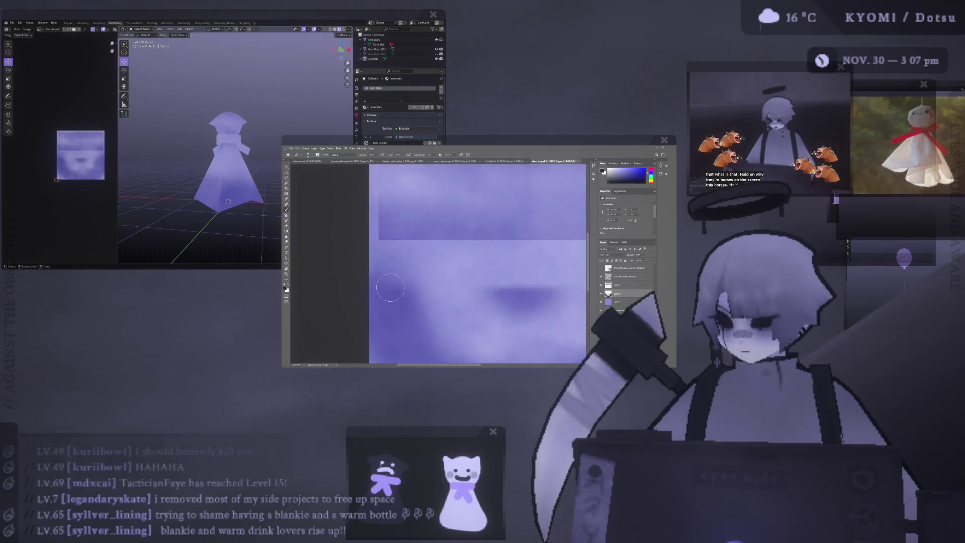
scroll(398, 290, left, 3)
alt+scroll(400, 290, down, 2)
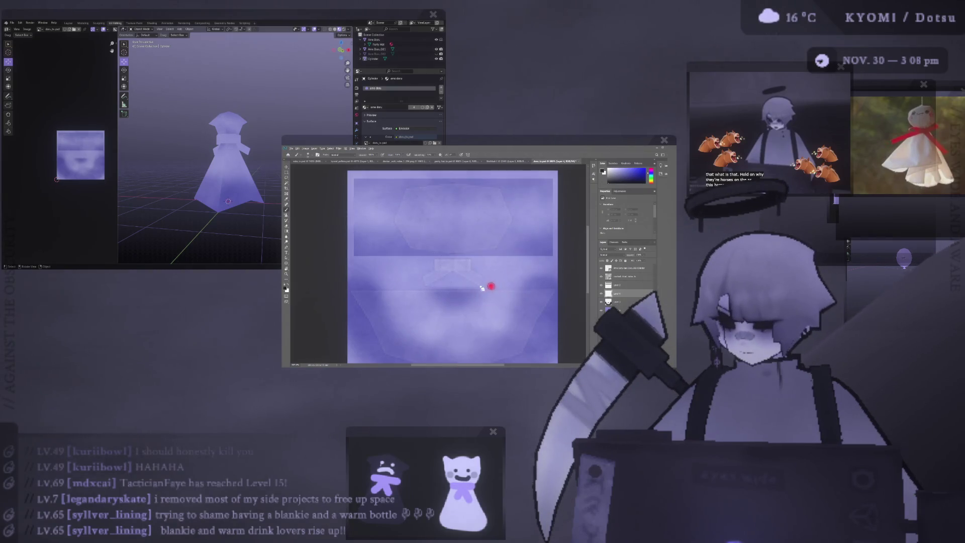
scroll(483, 291, down, 1)
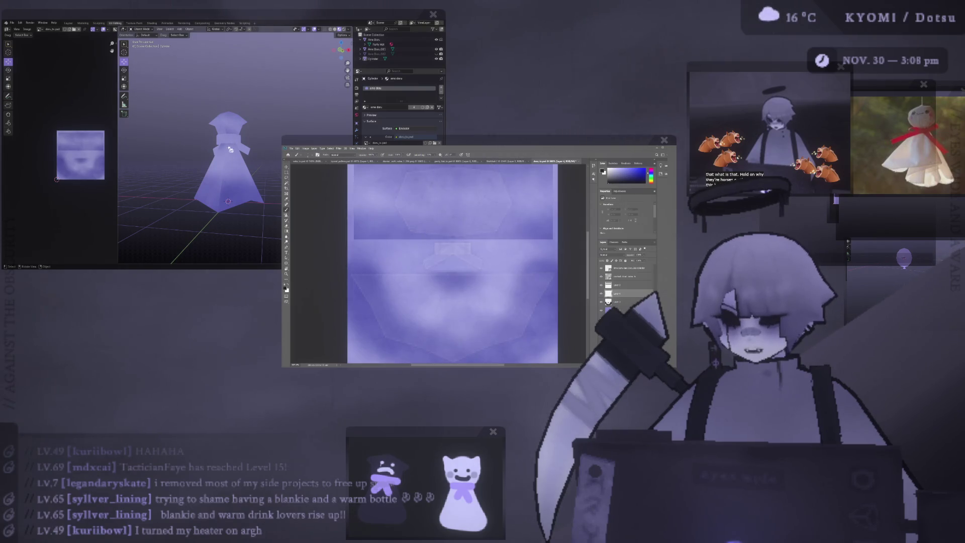
Brush a dark horizontal line across the lower half of the lavender canvas.
mouse_move(223, 156)
middle_down()
mouse_move(233, 111)
mouse_move(205, 194)
mouse_move(222, 186)
middle_up()
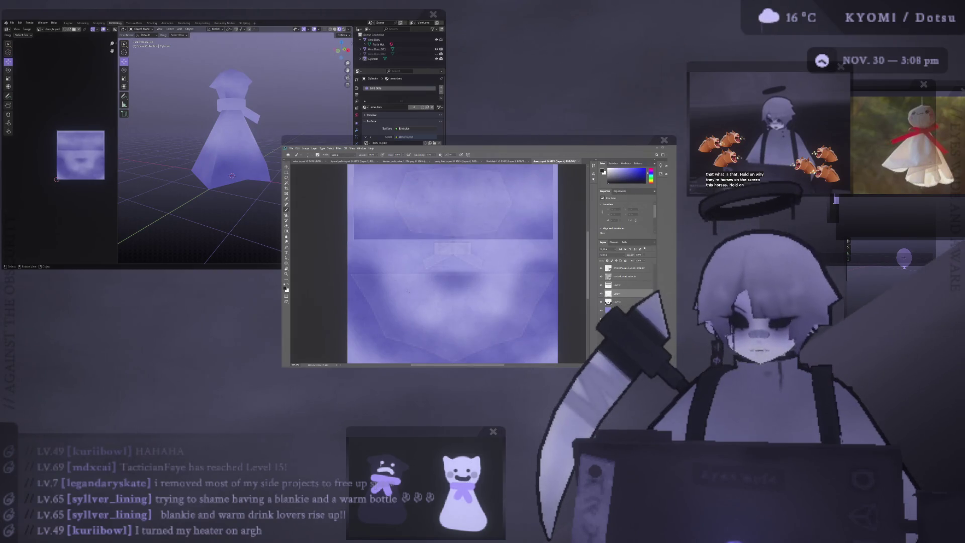
drag(400, 274, 545, 273)
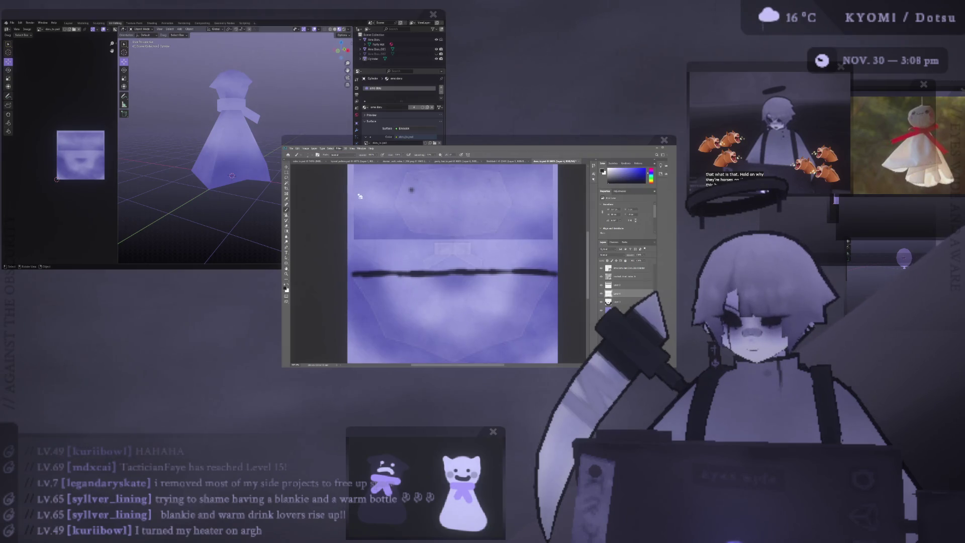
Blur the dark stroke and lower its opacity until it reads as a faint shadow band.
key(ctrl+f)
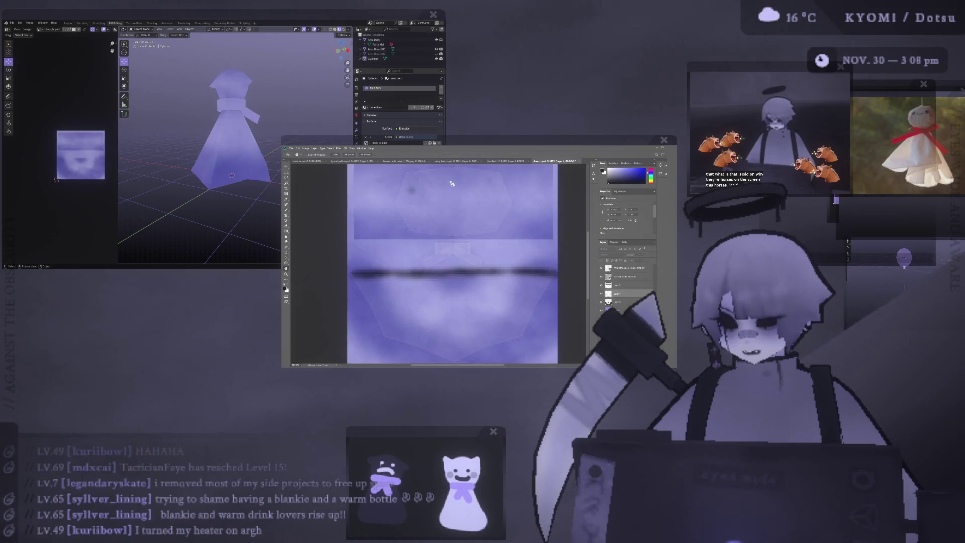
key(5)
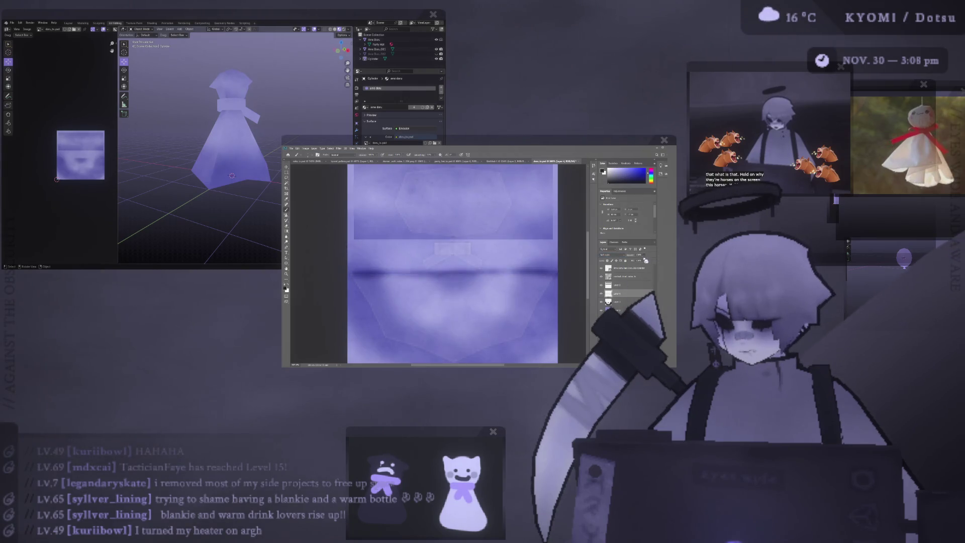
key(ctrl+z)
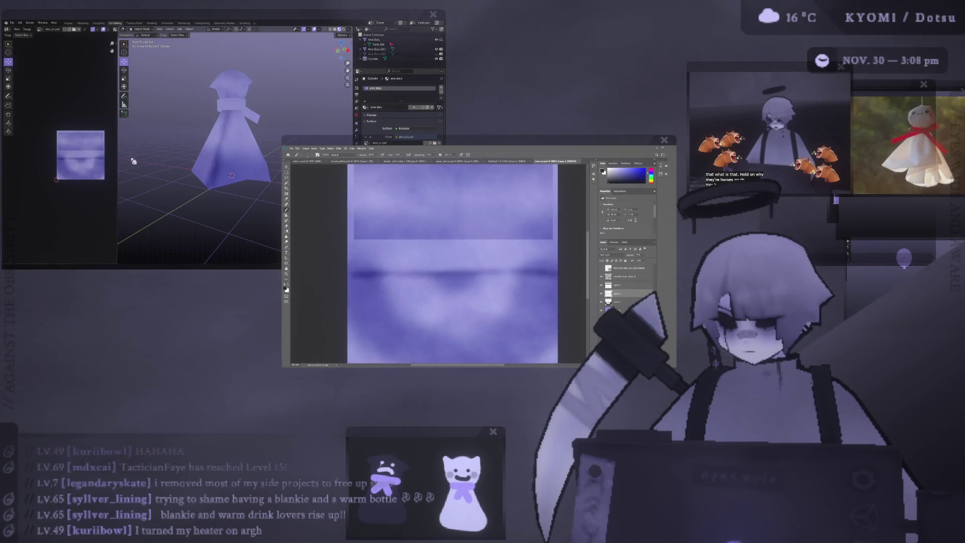
scroll(221, 173, down, 5)
scroll(221, 172, down, 3)
scroll(221, 173, up, 3)
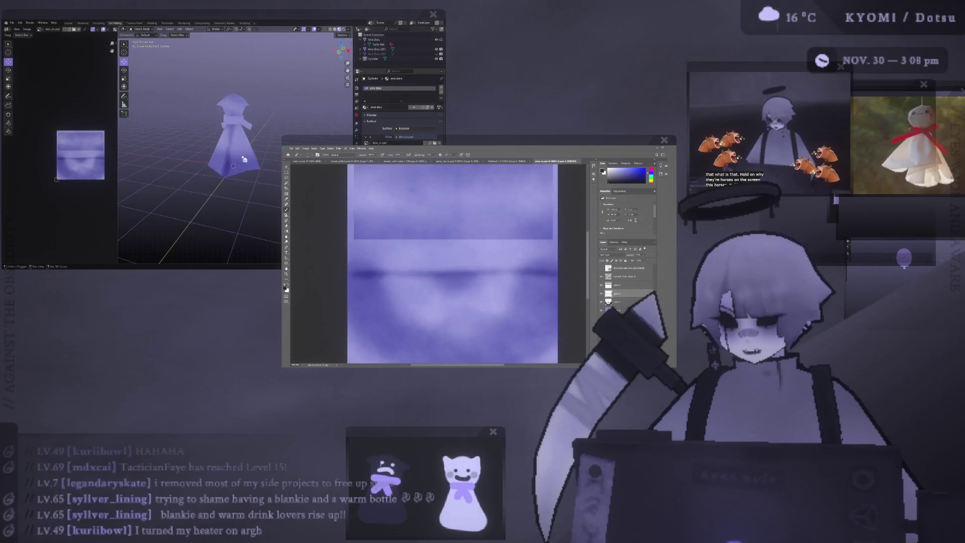
scroll(218, 166, up, 3)
scroll(205, 158, up, 2)
scroll(205, 157, down, 3)
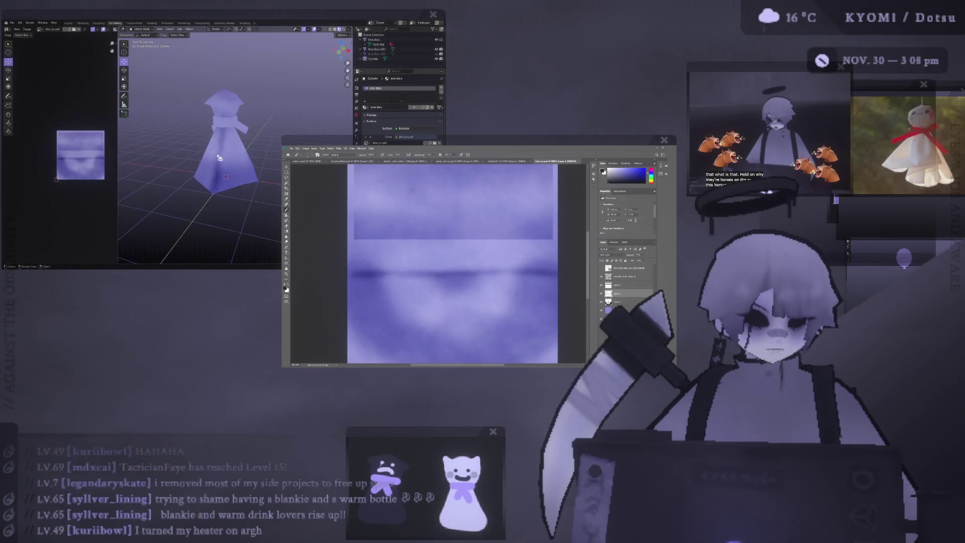
mouse_move(218, 166)
middle_down()
mouse_move(250, 115)
mouse_move(226, 159)
middle_up()
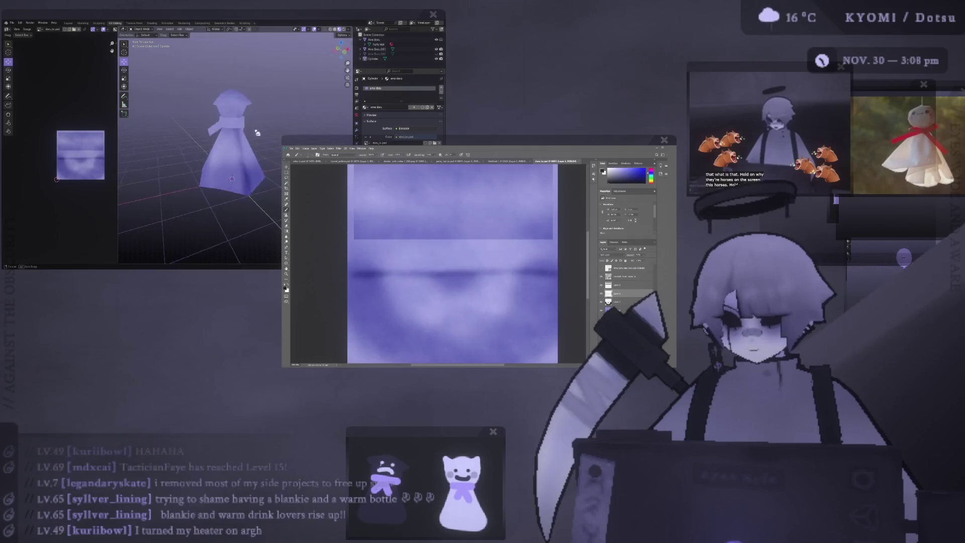
scroll(226, 158, down, 3)
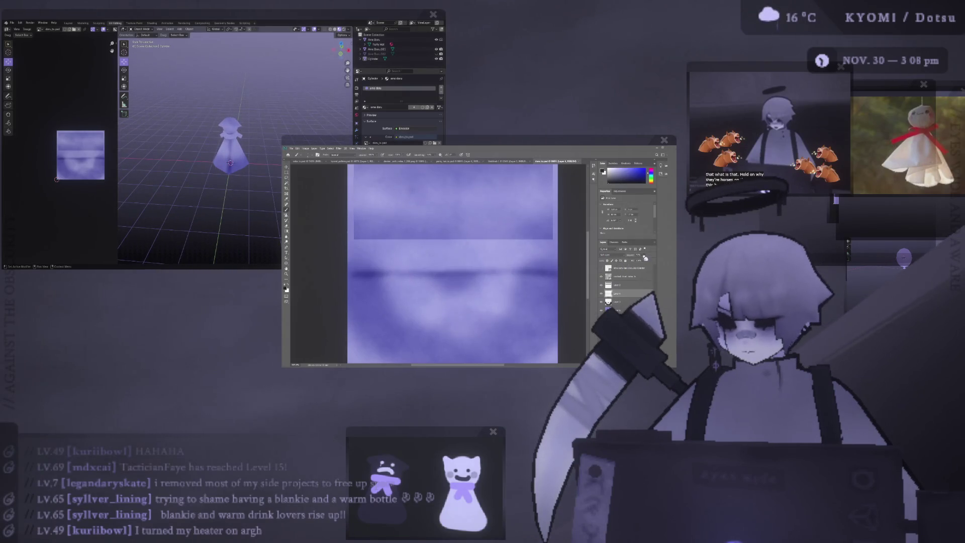
key(ctrl+z)
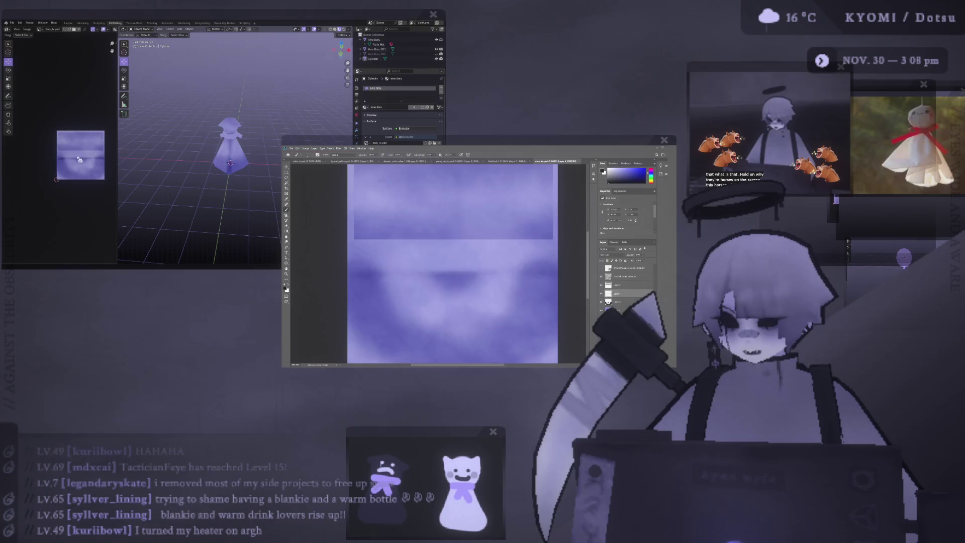
scroll(230, 163, up, 6)
scroll(234, 170, up, 4)
scroll(236, 175, down, 6)
middle_drag(234, 174, 219, 159)
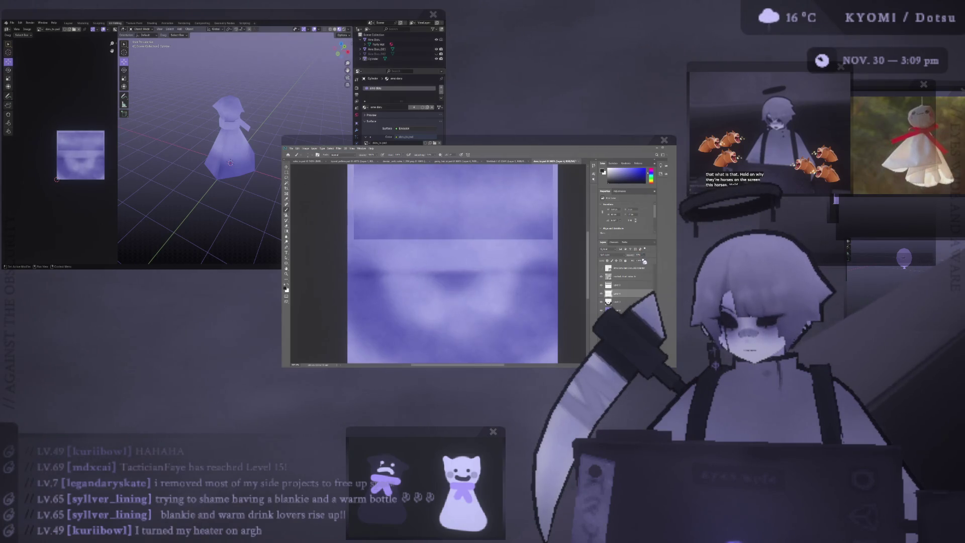
Toggle the dark line layer on and off for comparison, then lighten it.
click(647, 262)
click(609, 268)
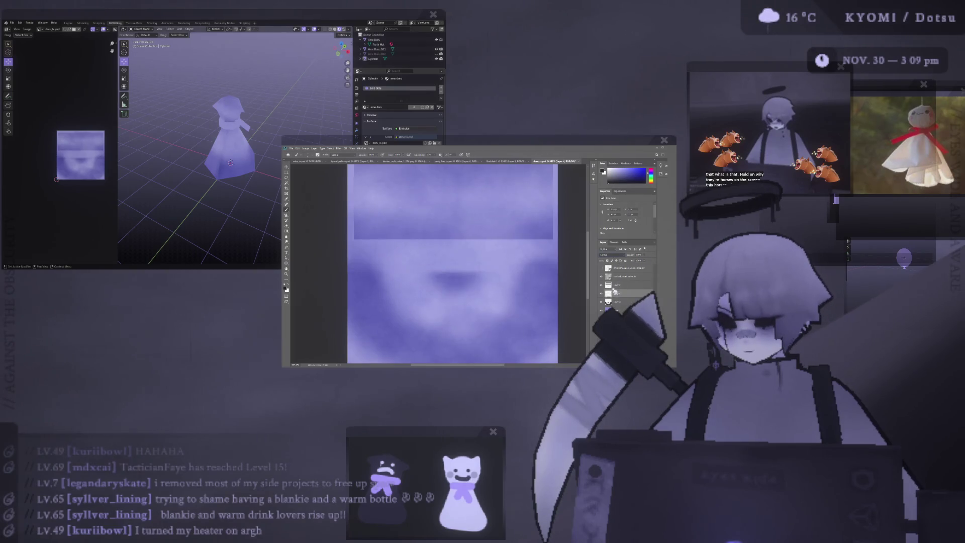
click(609, 268)
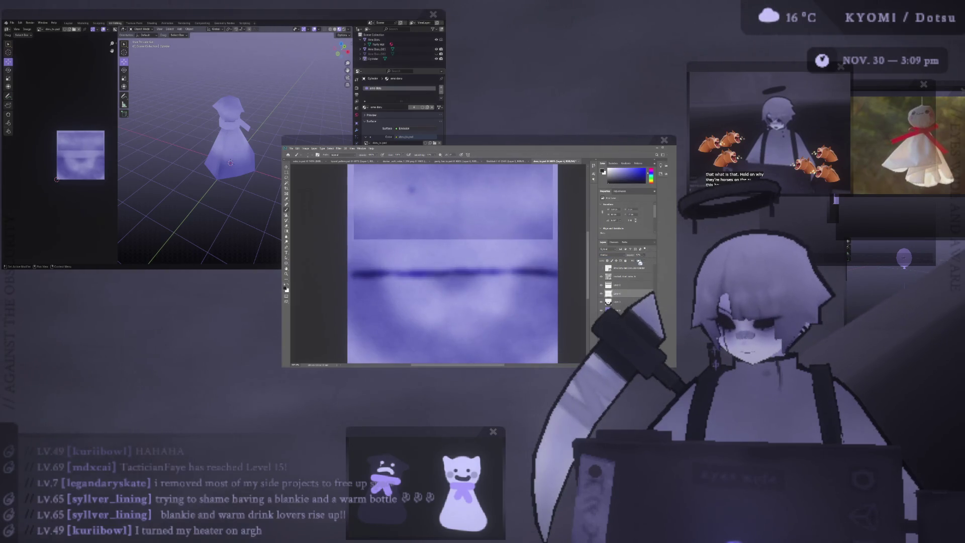
click(639, 262)
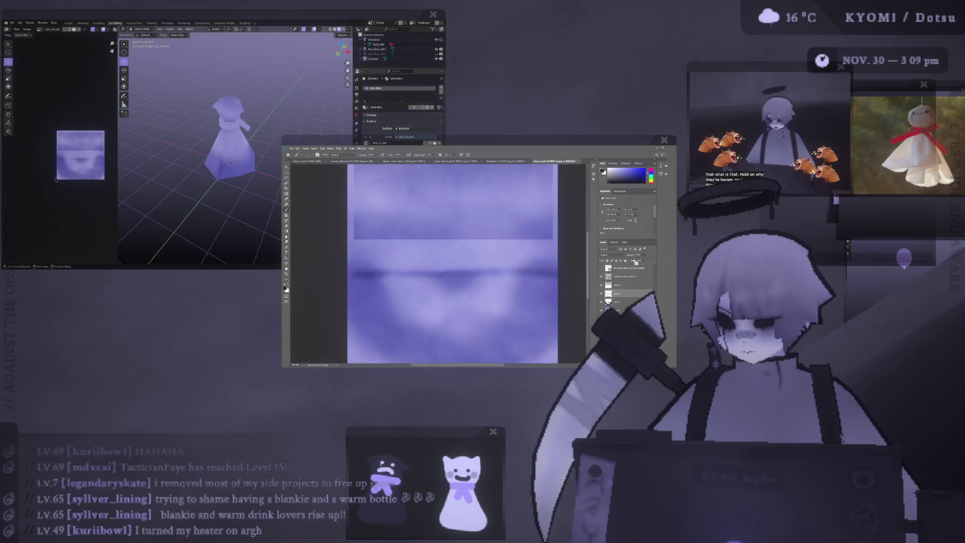
Check the pixelated noise line layer briefly and fade the dark line almost away.
click(609, 260)
click(609, 260)
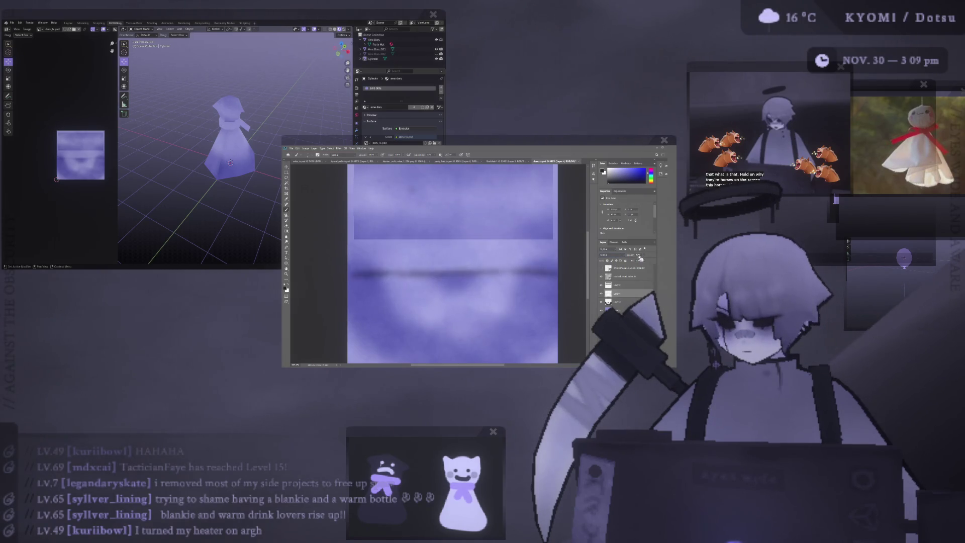
click(641, 260)
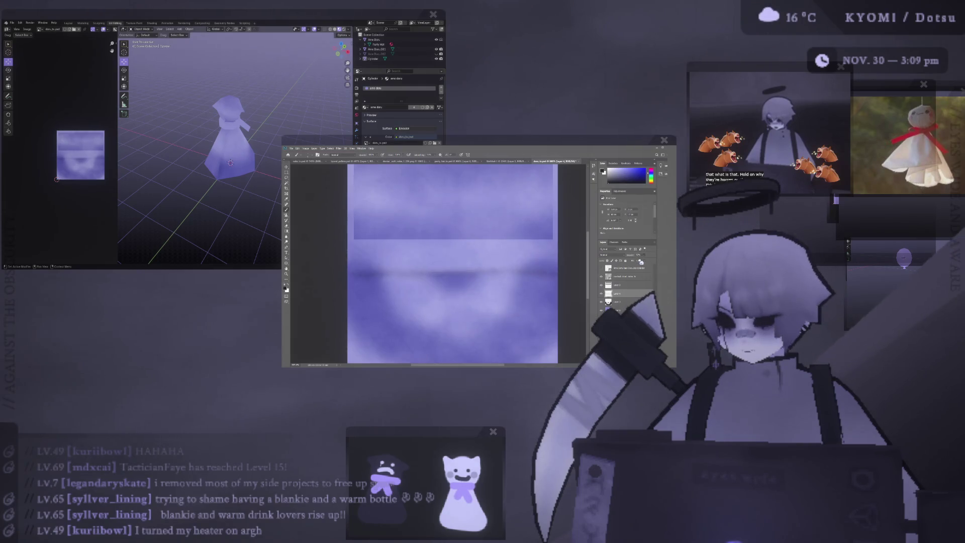
click(609, 260)
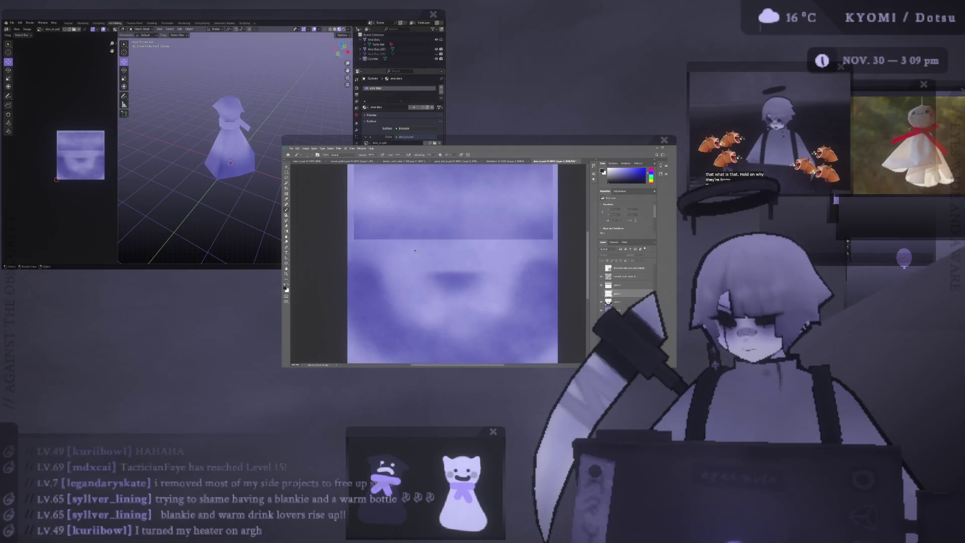
scroll(234, 161, down, 5)
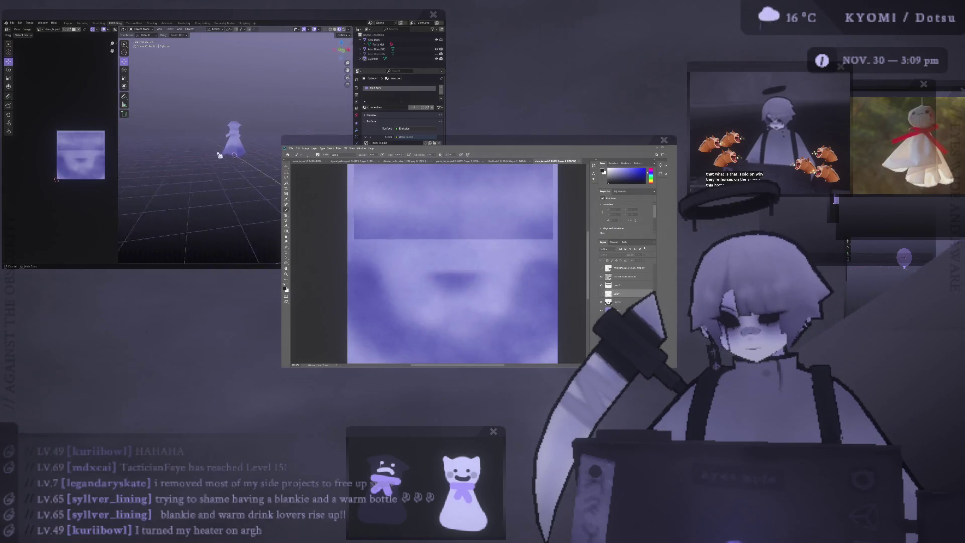
scroll(234, 163, up, 4)
scroll(227, 166, up, 3)
scroll(215, 167, up, 1)
scroll(211, 169, up, 2)
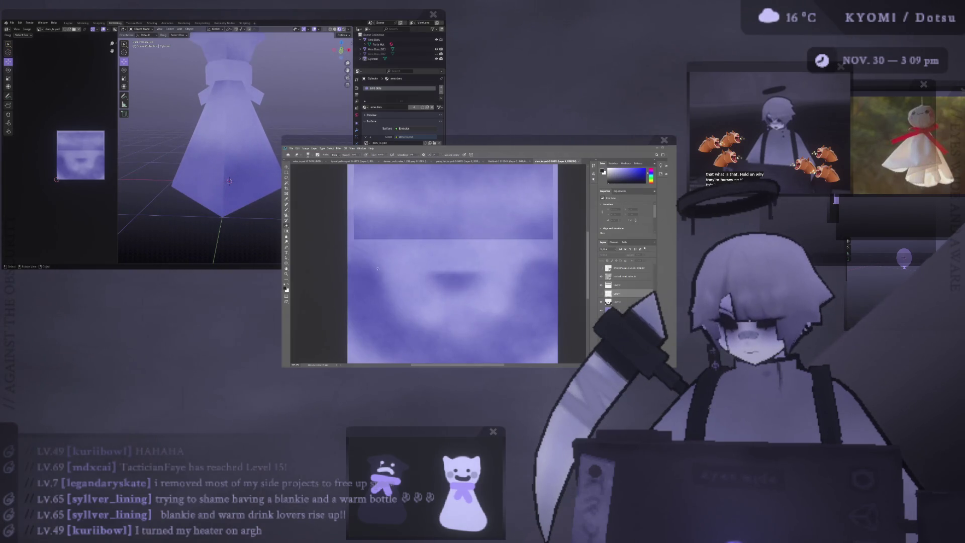
key(Delete)
key(ctrl+z)
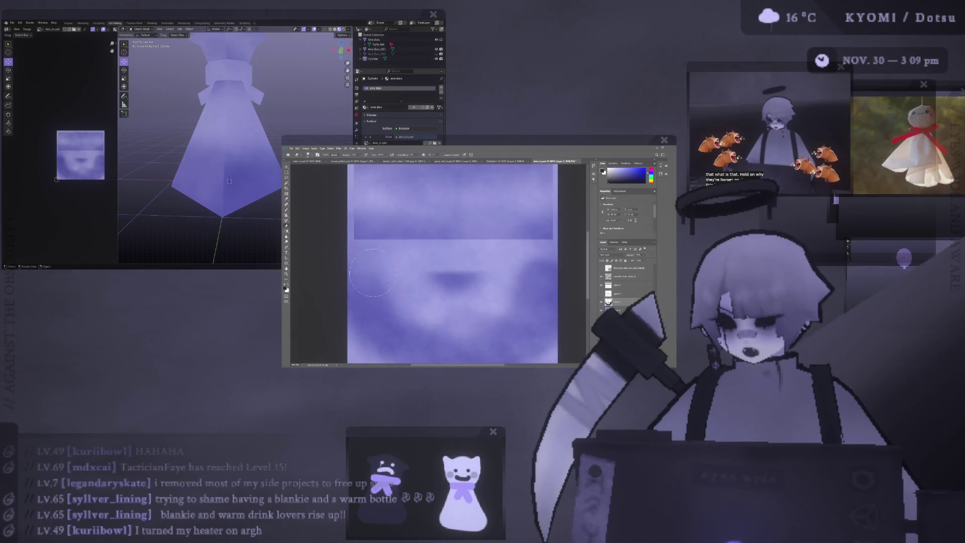
key(Tab)
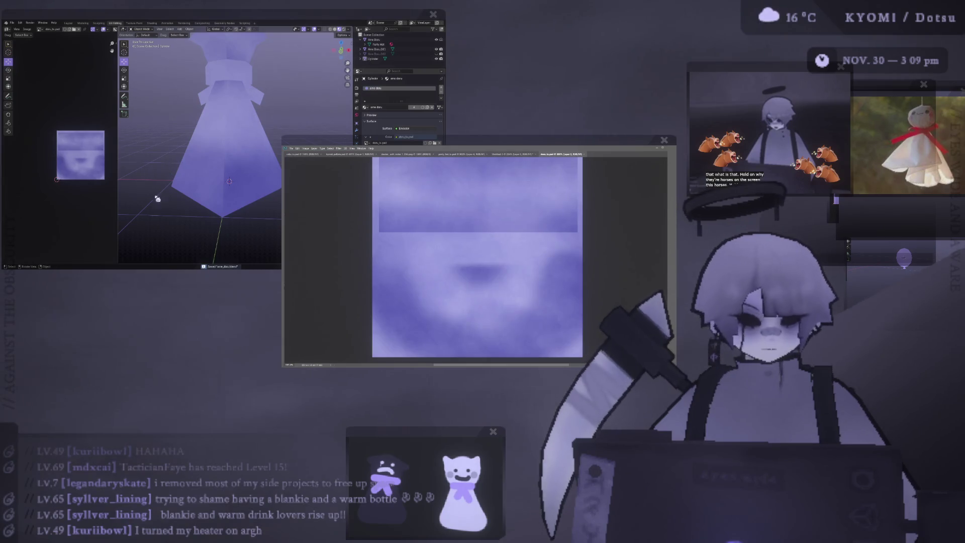
scroll(182, 185, down, 3)
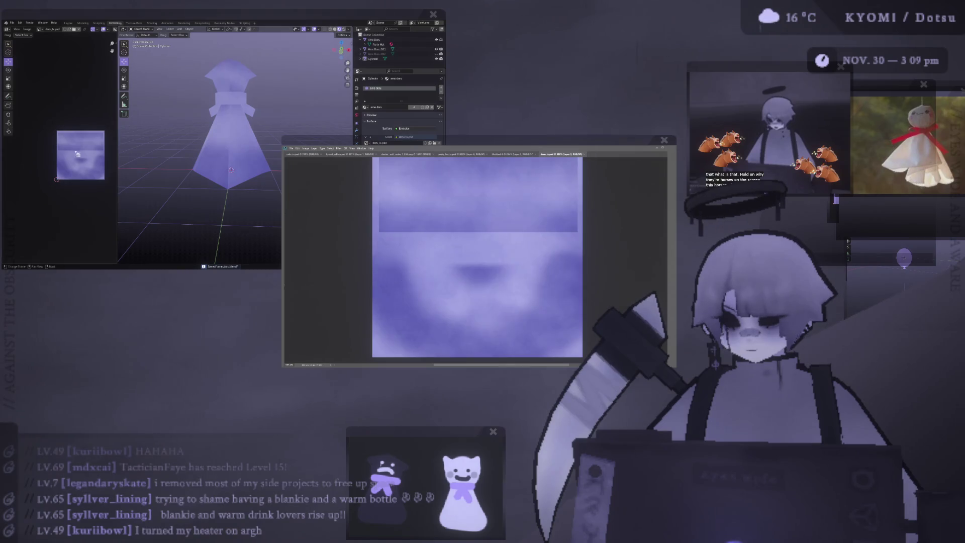
mouse_move(227, 181)
middle_down()
mouse_move(194, 172)
mouse_move(209, 197)
mouse_move(196, 175)
middle_up()
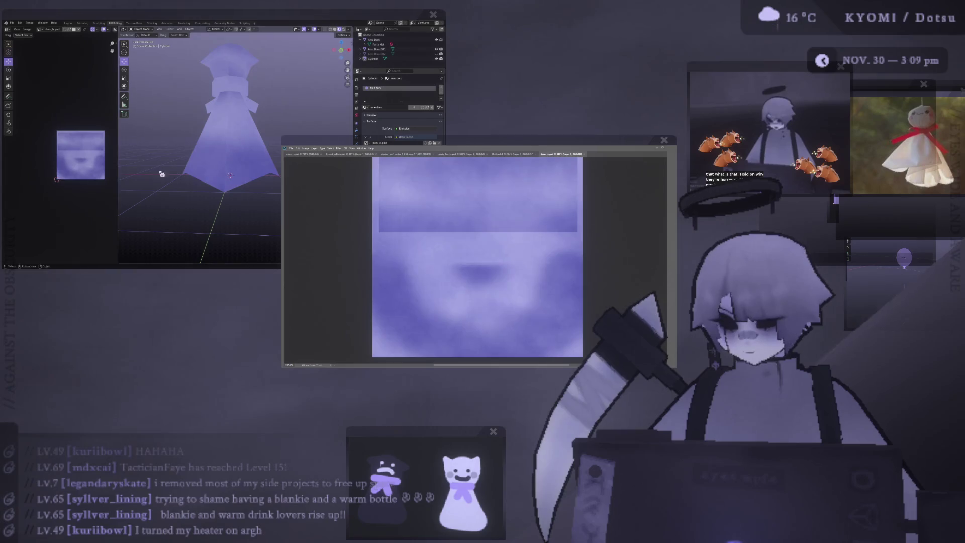
scroll(162, 174, down, 3)
scroll(183, 191, up, 5)
mouse_move(183, 190)
middle_down()
mouse_move(217, 185)
mouse_move(215, 150)
mouse_move(226, 179)
mouse_move(239, 164)
middle_up()
scroll(217, 185, up, 3)
scroll(451, 251, up, 2)
scroll(453, 248, up, 1)
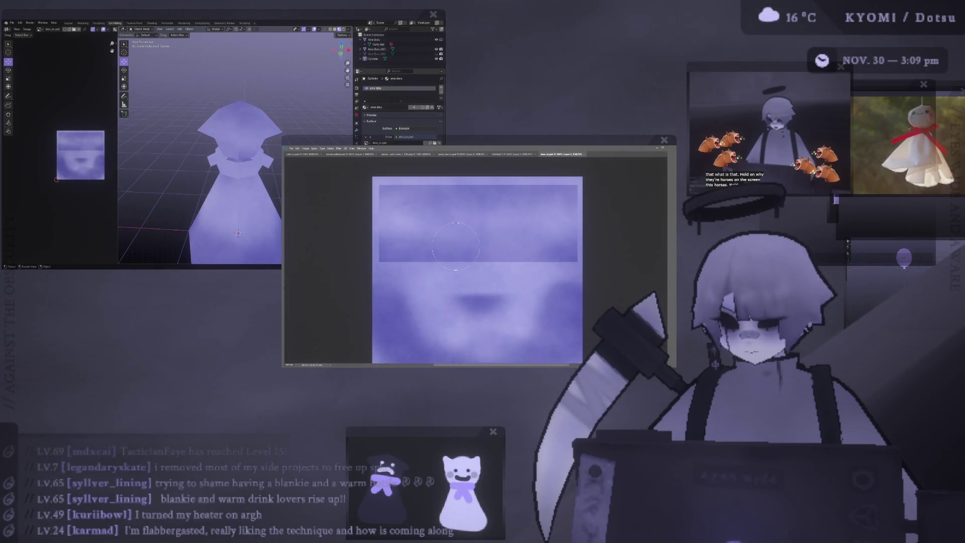
scroll(243, 129, up, 4)
middle_drag(244, 128, 242, 123)
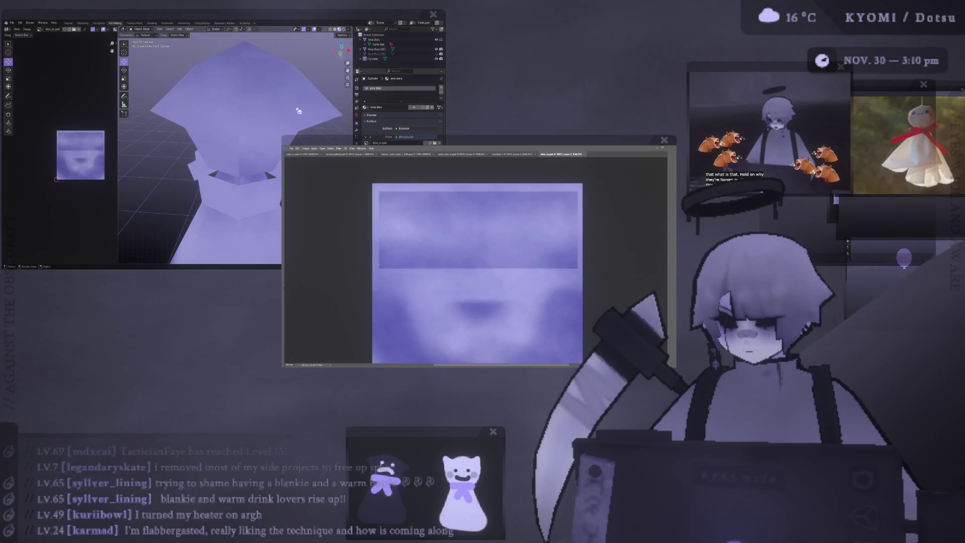
scroll(298, 111, down, 4)
mouse_move(294, 113)
middle_down()
mouse_move(214, 135)
mouse_move(261, 117)
middle_up()
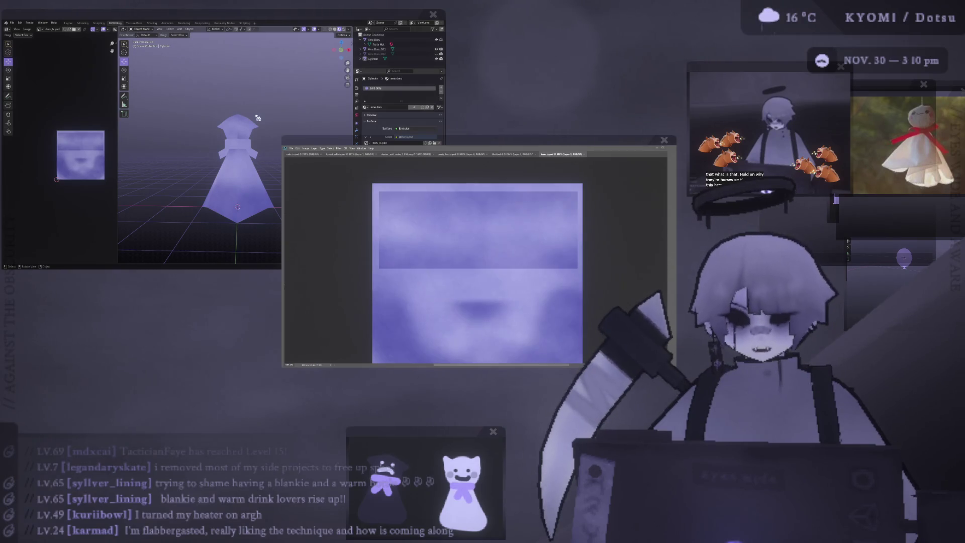
middle_drag(223, 120, 208, 159)
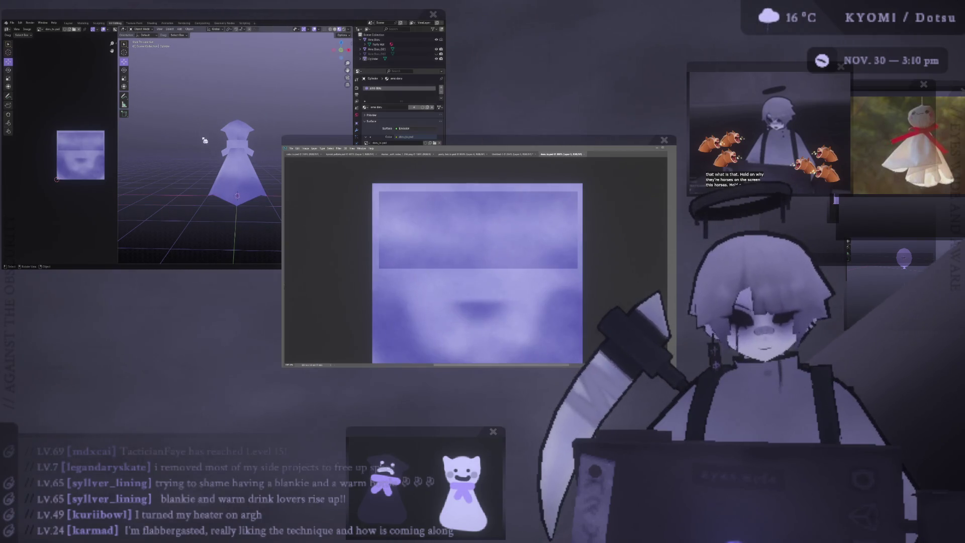
scroll(208, 160, up, 3)
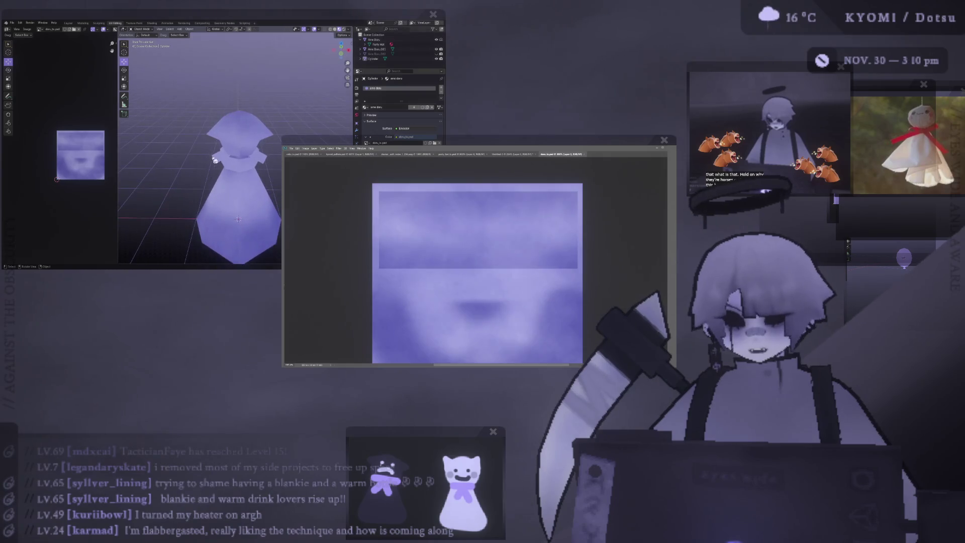
mouse_move(243, 127)
middle_down()
mouse_move(306, 124)
mouse_move(225, 121)
mouse_move(238, 100)
middle_up()
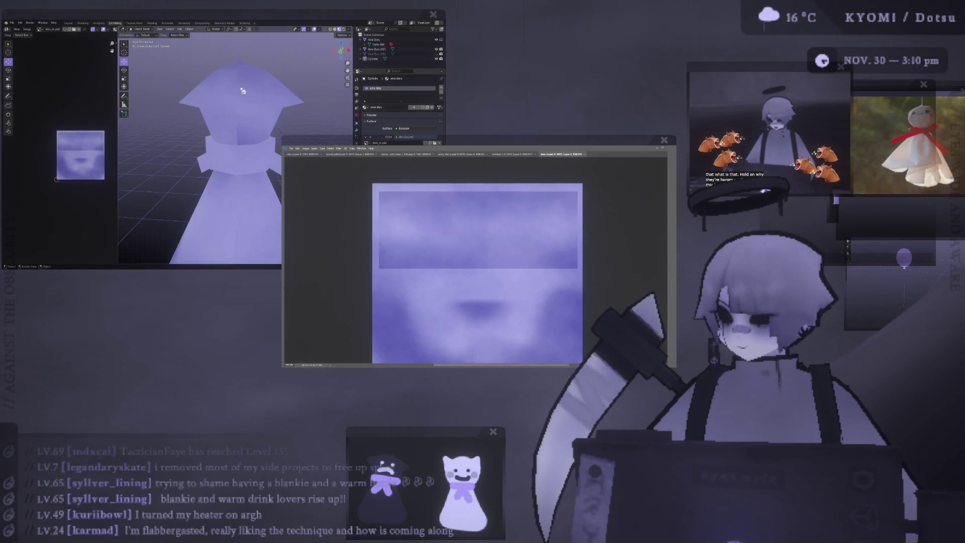
mouse_move(243, 89)
middle_down()
mouse_move(237, 123)
mouse_move(226, 106)
middle_up()
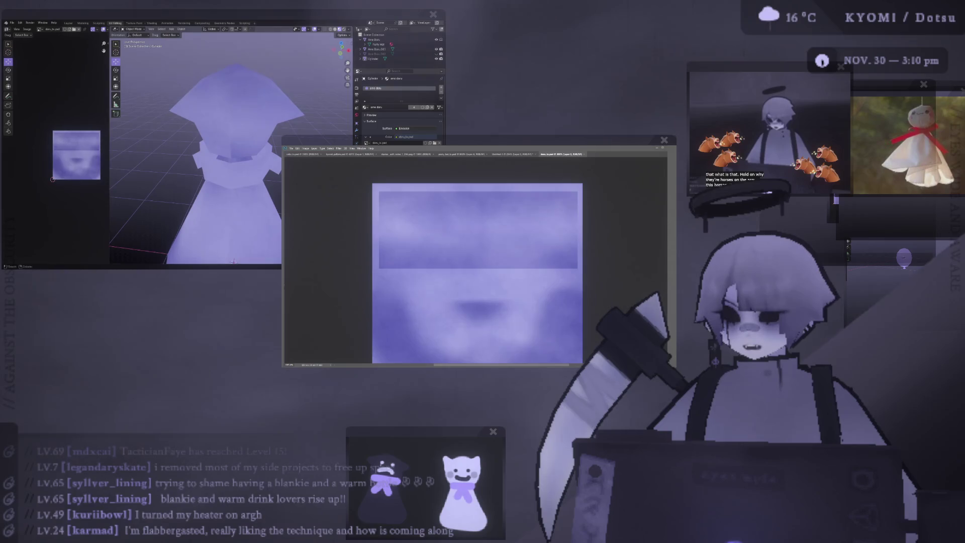
click(137, 27)
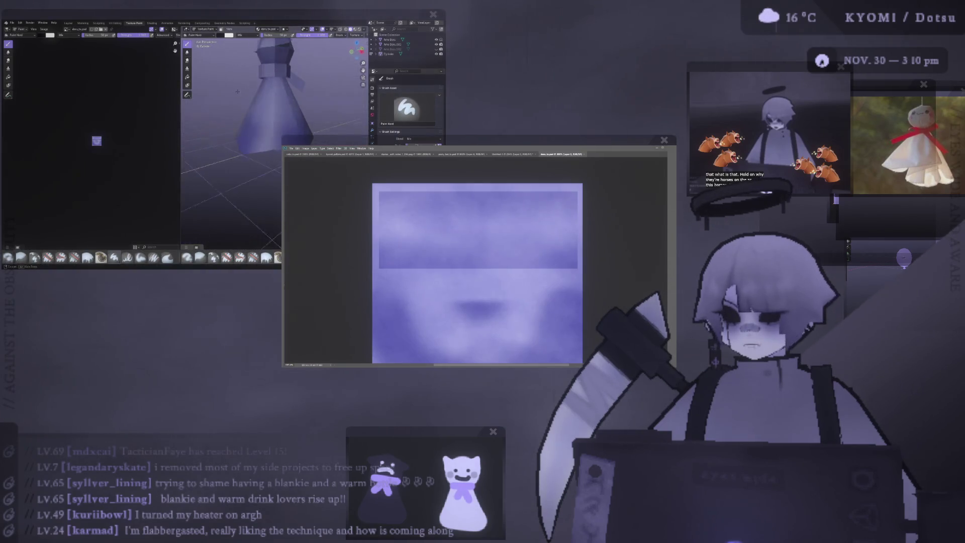
Orbit the ghost out of front view and widen the 3D view area.
mouse_move(267, 73)
middle_down()
mouse_move(242, 113)
mouse_move(298, 136)
mouse_move(290, 112)
middle_up()
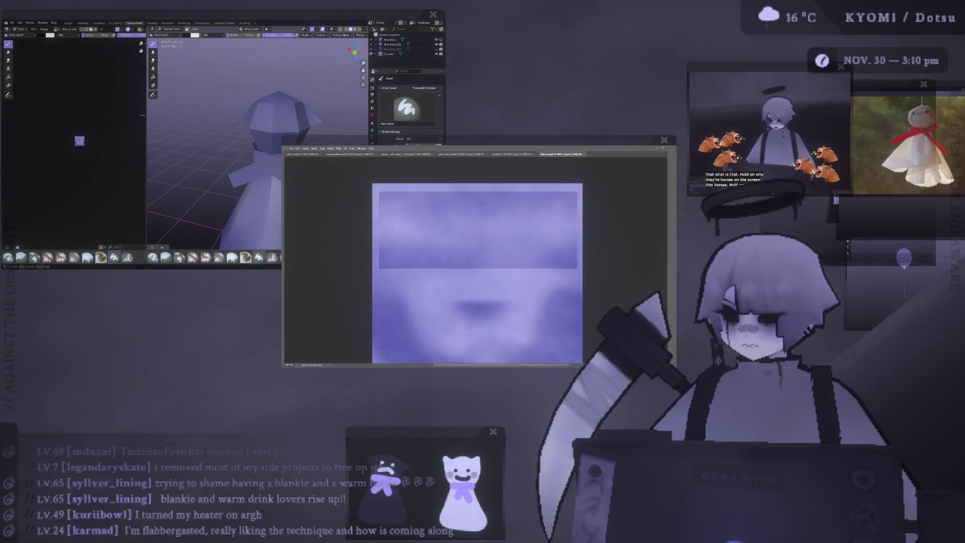
drag(179, 116, 139, 113)
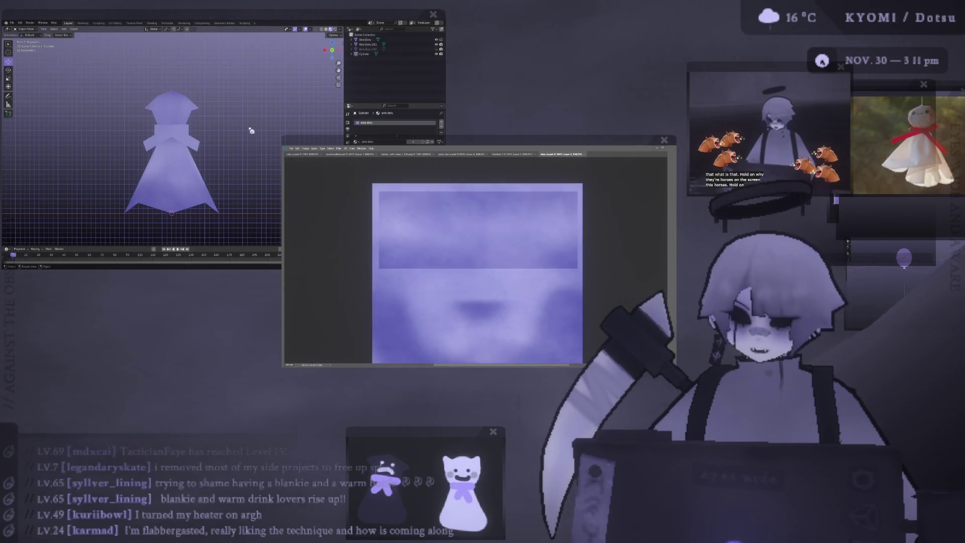
middle_drag(242, 132, 186, 142)
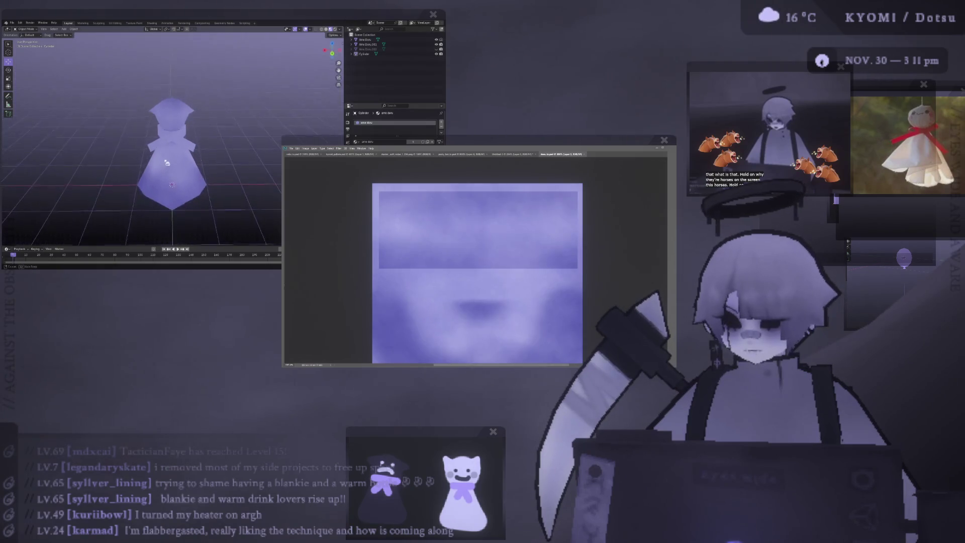
scroll(187, 142, down, 5)
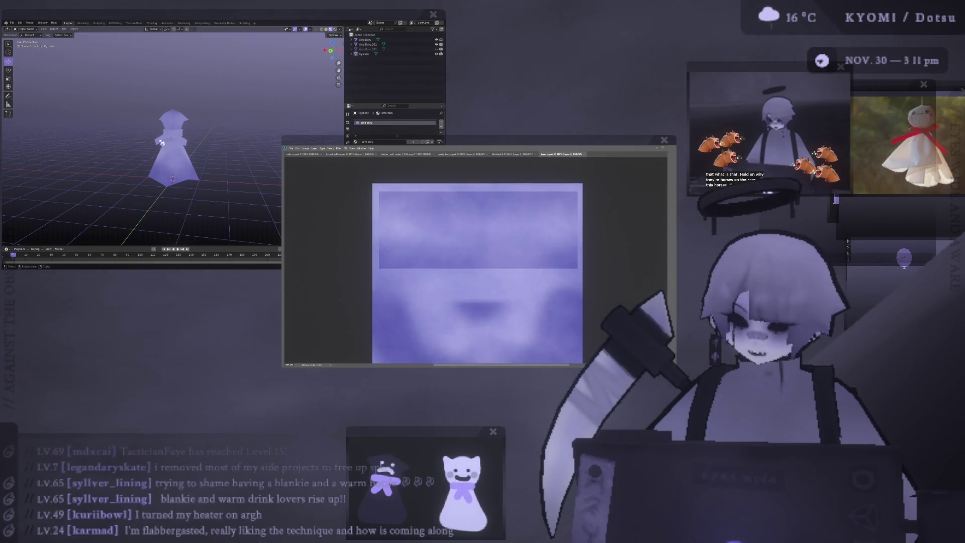
middle_drag(157, 123, 178, 127)
scroll(180, 127, up, 5)
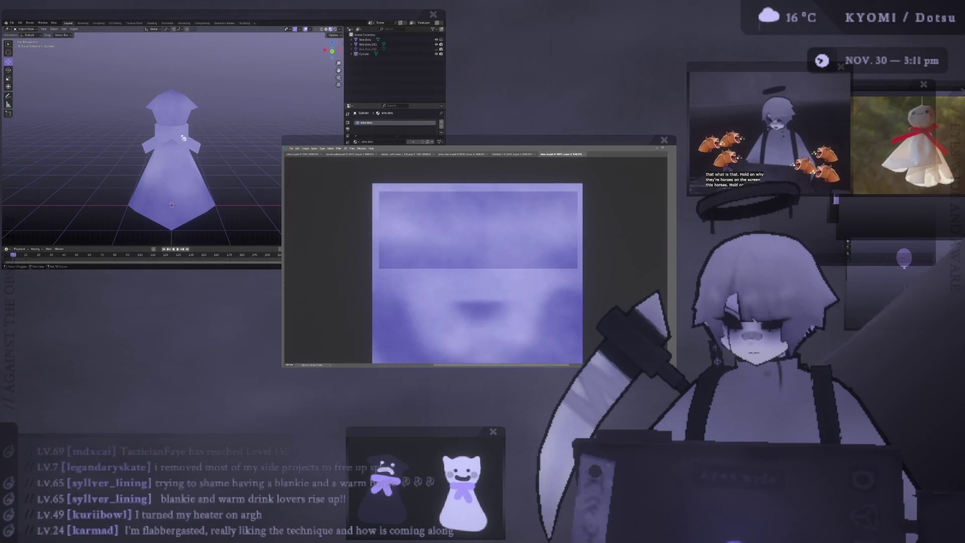
scroll(183, 138, up, 3)
scroll(196, 139, up, 2)
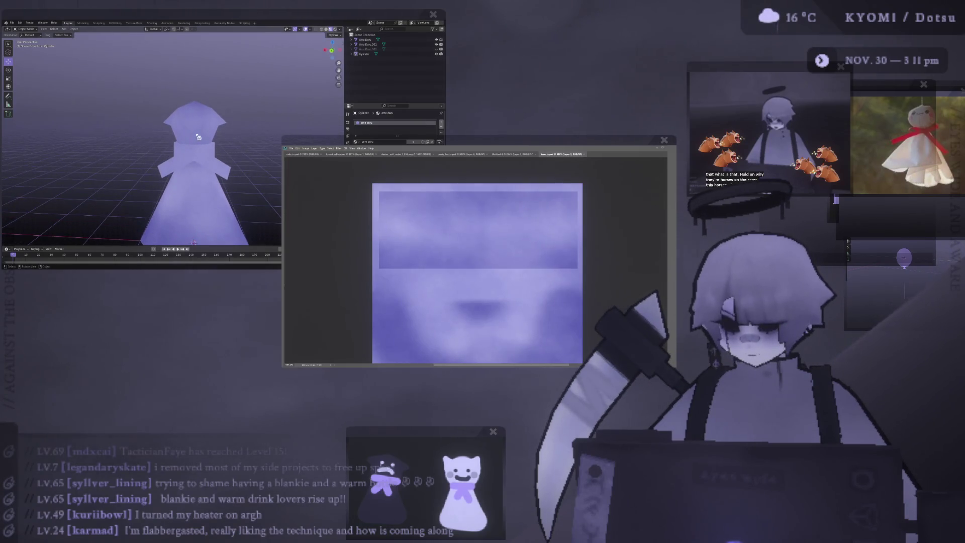
scroll(198, 136, up, 3)
middle_drag(198, 137, 198, 146)
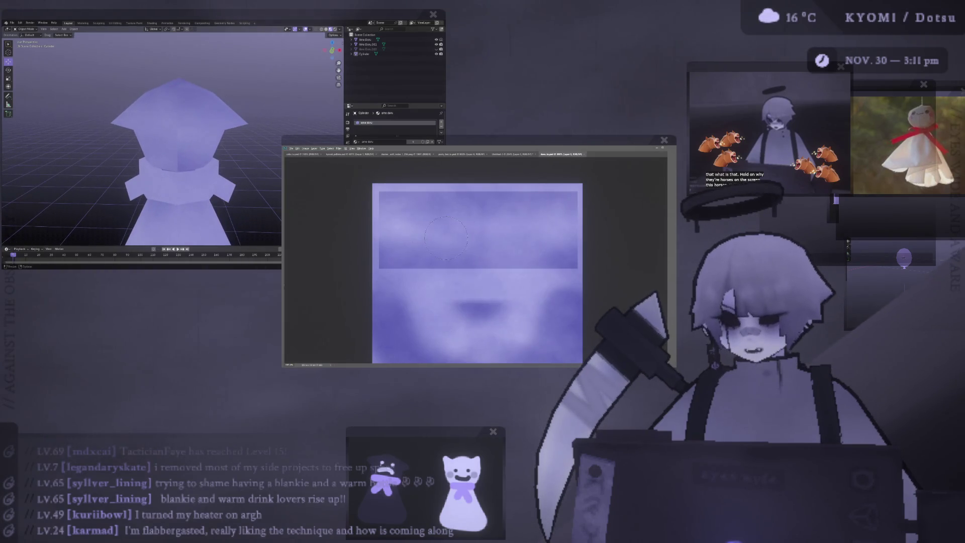
scroll(478, 260, down, 1)
scroll(477, 260, down, 1)
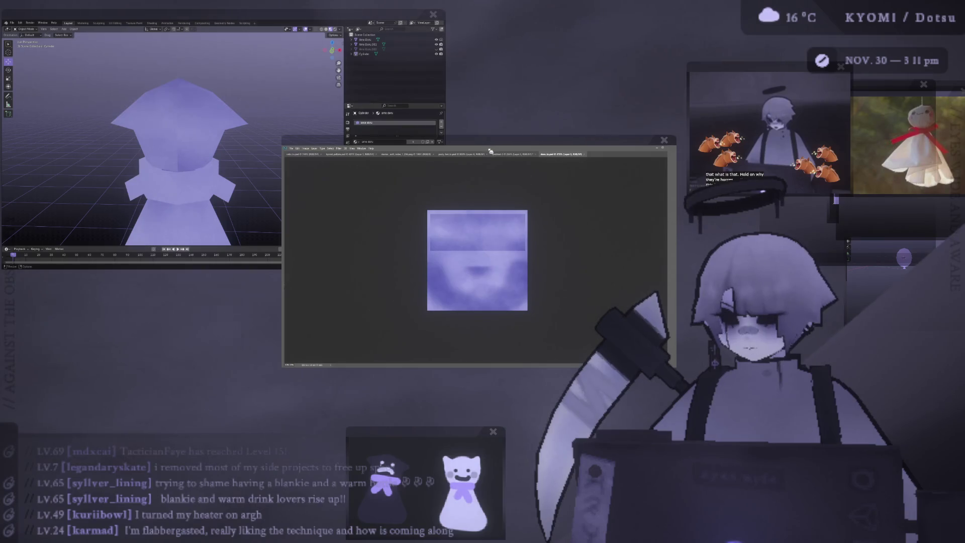
Show the panels again, marquee-select the top-left cloud region and begin a Free Transform on it.
key(Tab)
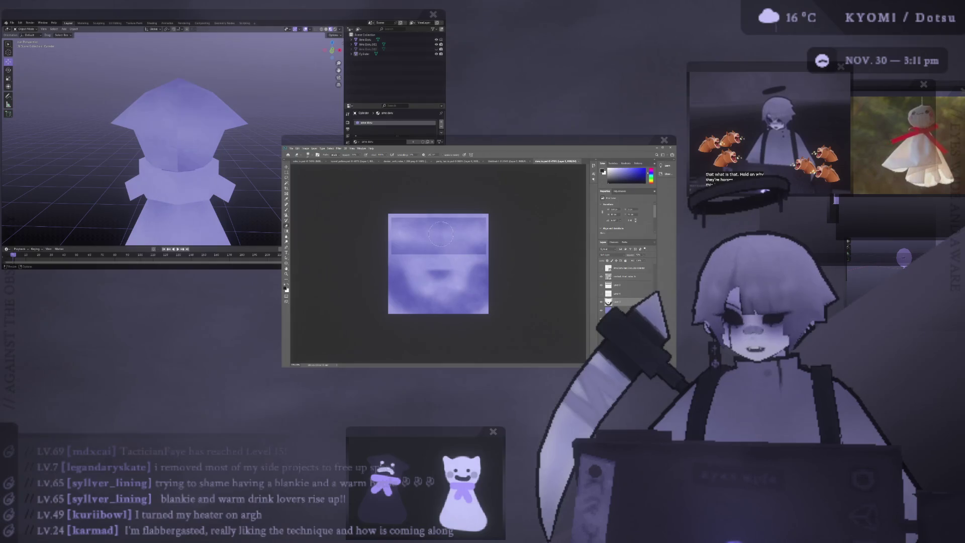
scroll(443, 235, up, 1)
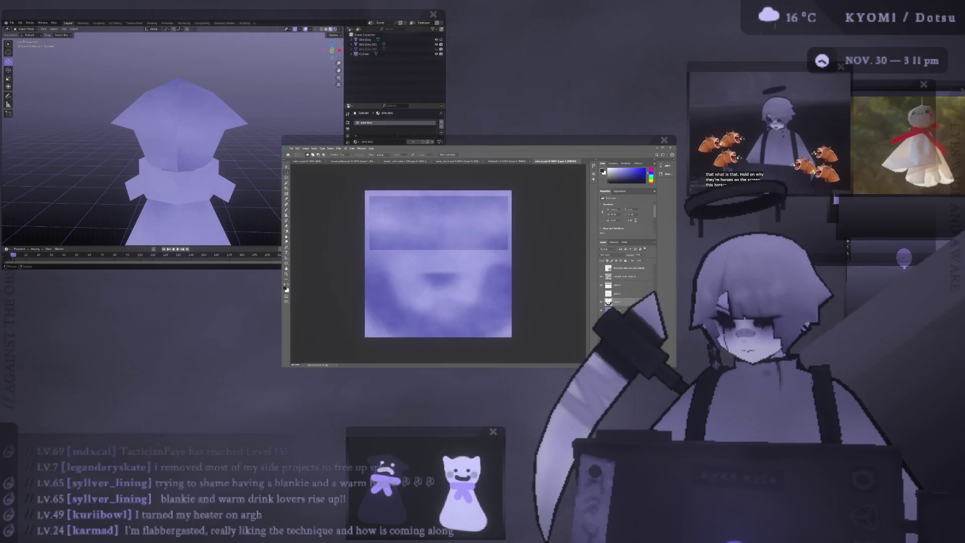
key(ctrl+y)
key(ctrl+y)
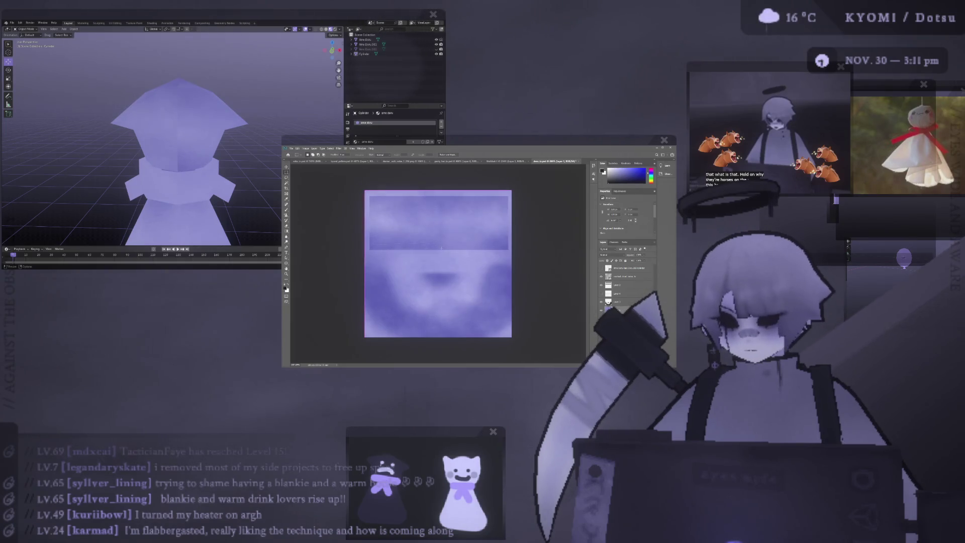
drag(366, 193, 438, 249)
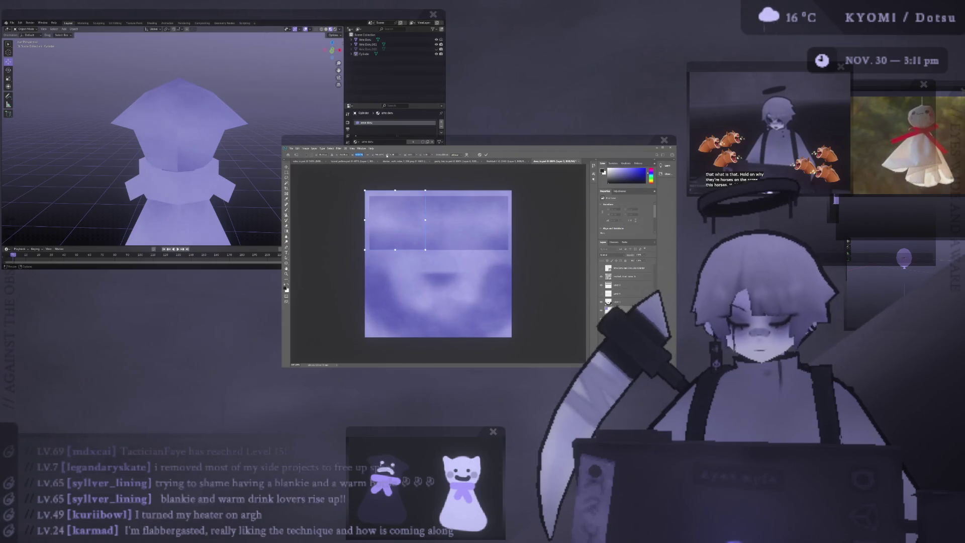
key(Left)
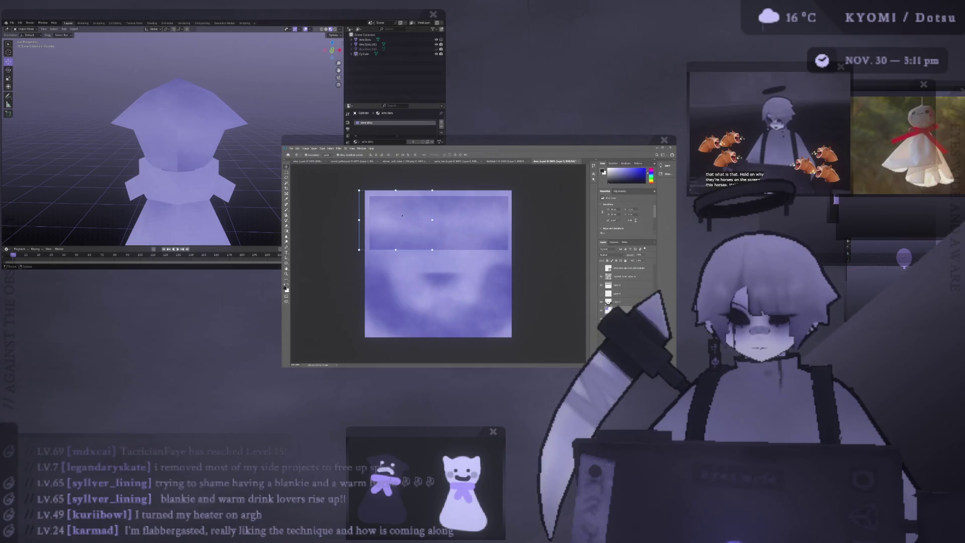
Commit the transform on the top patch layer and desaturate the cloud patch to grey.
click(394, 215)
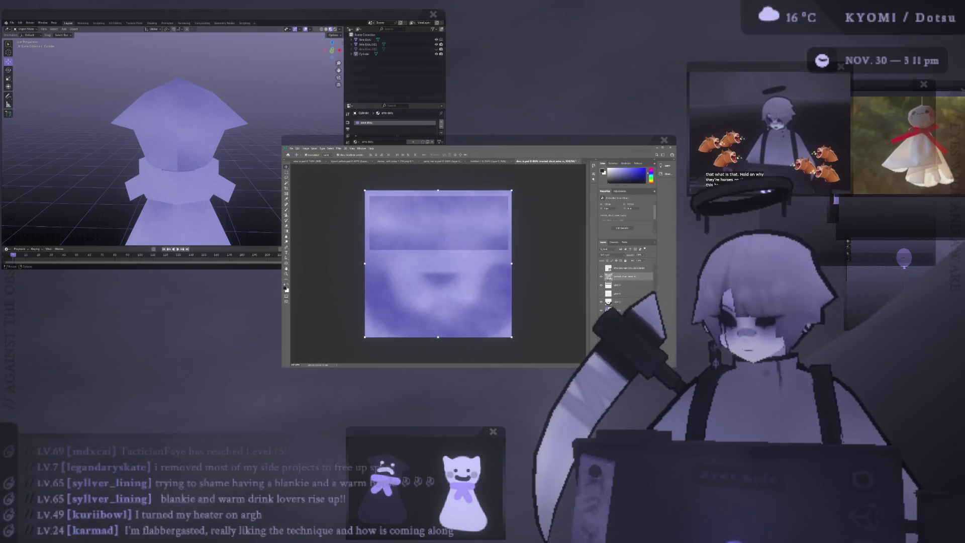
click(394, 215)
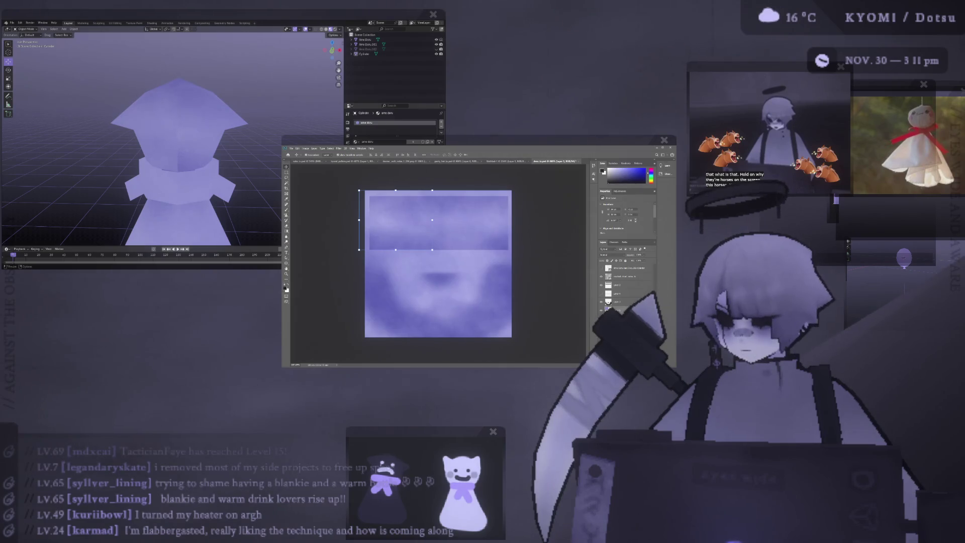
key(Return)
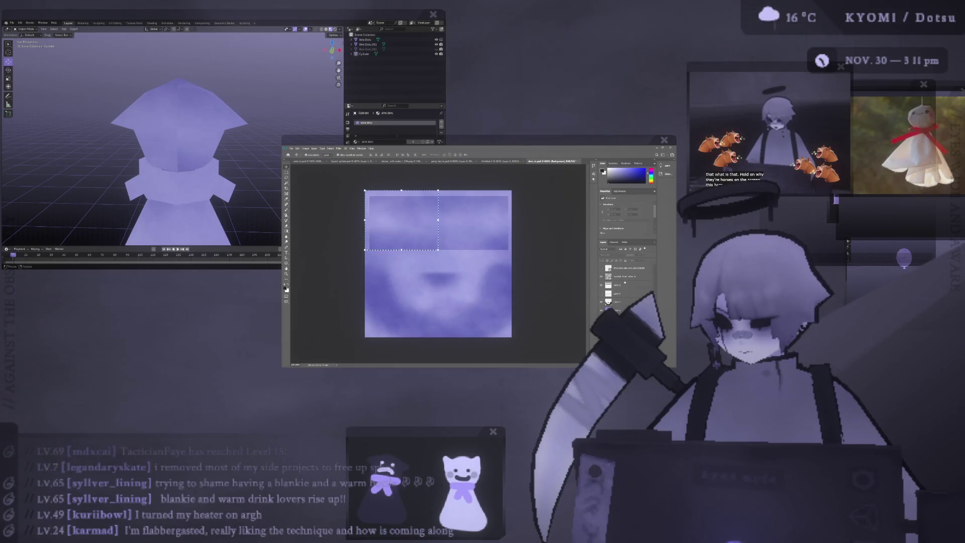
key(ctrl+shift+u)
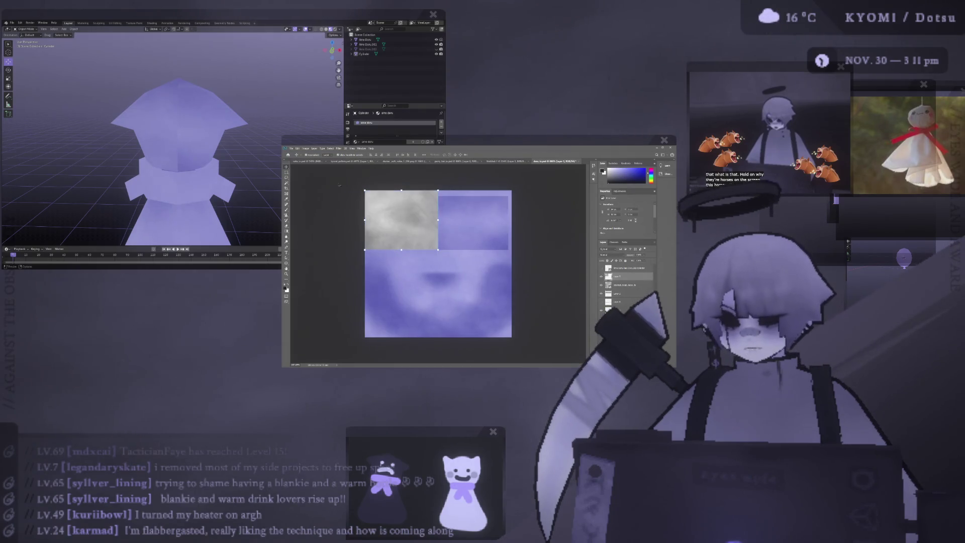
Move the grey patch across the canvas into the texture's top-right corner.
drag(420, 212, 444, 230)
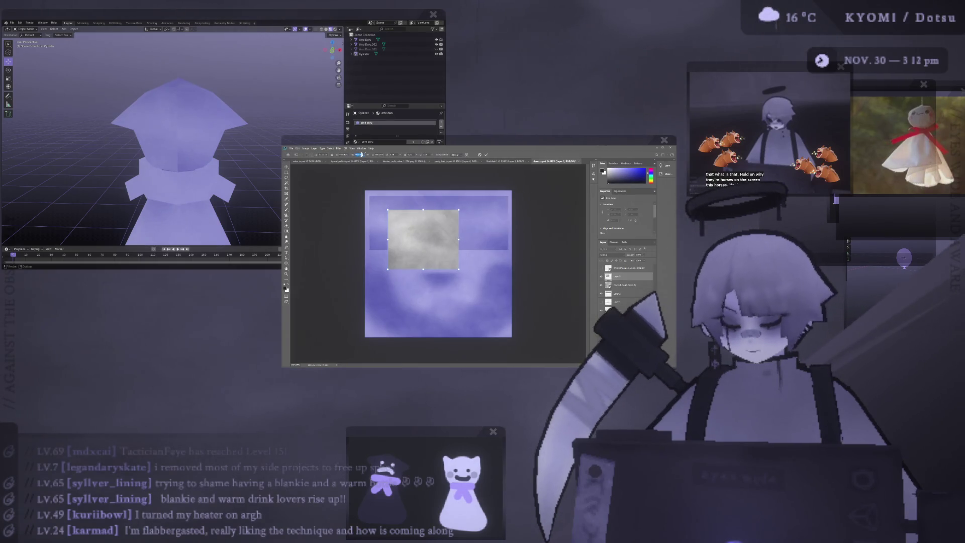
drag(429, 238, 480, 218)
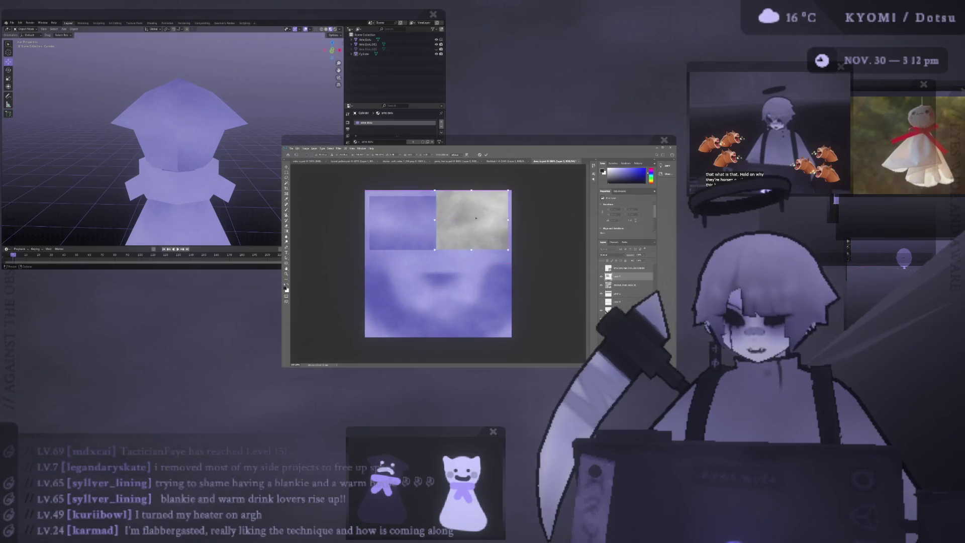